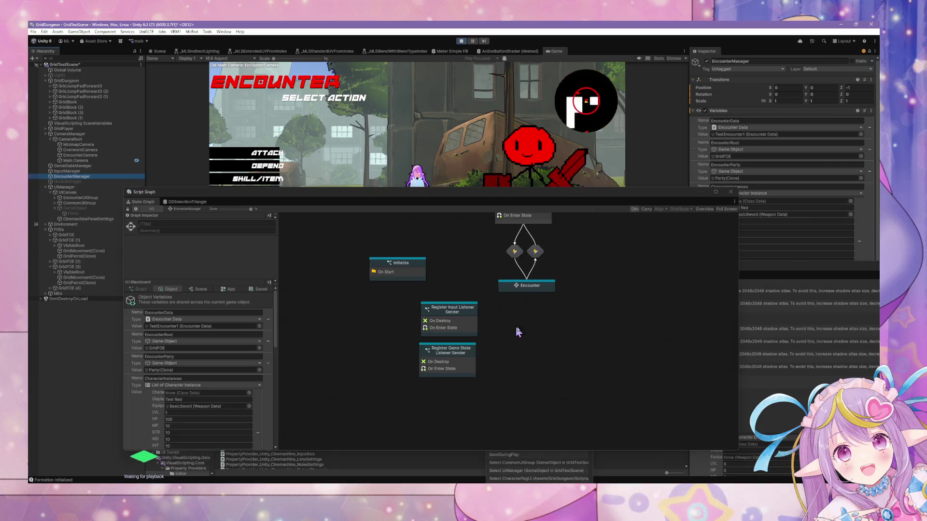
Step: Enter EncounterManager's Encounter state and frame the Assign Character Actions node
{"action": "double_click", "coordinate": [526, 286]}
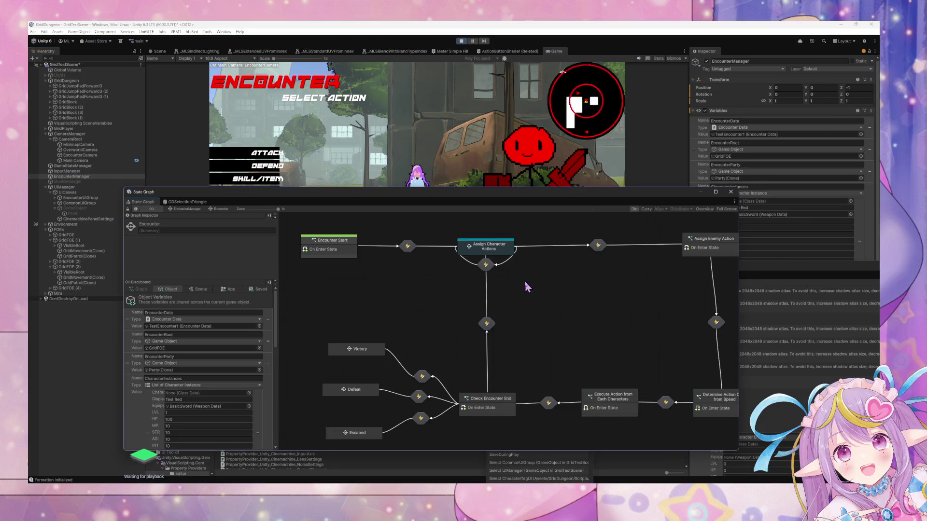
{"action": "left_click", "coordinate": [495, 250]}
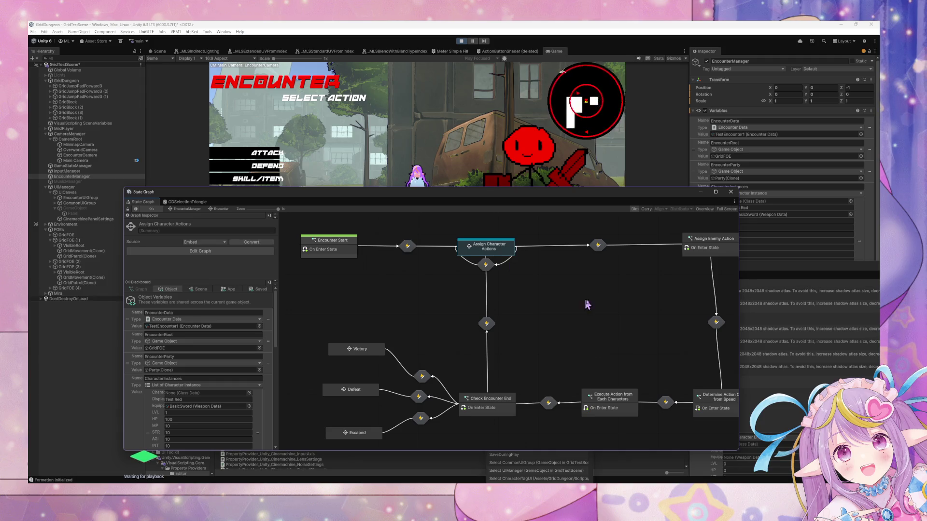
{"action": "key", "text": "f"}
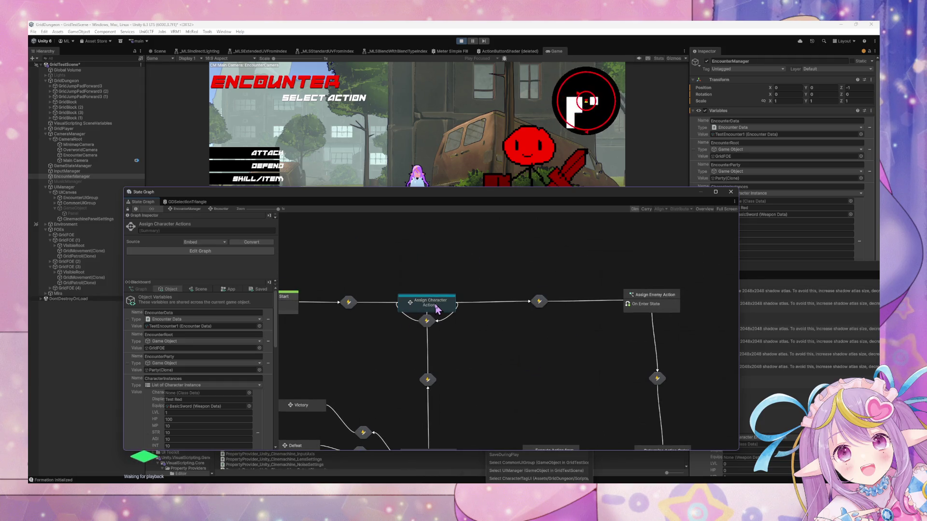
Step: Browse the Blackboard variables, then switch to the UIManager object's state graph
{"action": "scroll", "coordinate": [245, 350], "scroll_direction": "down", "scroll_amount": 10}
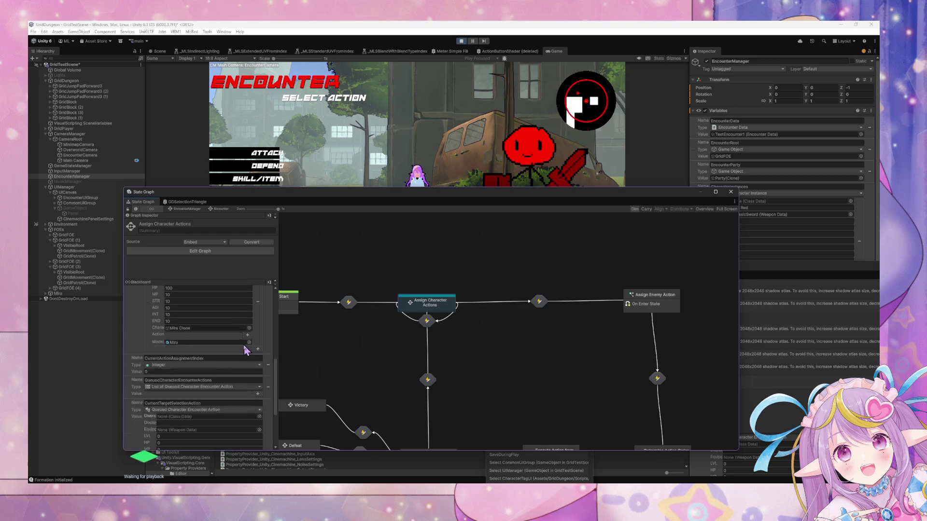
{"action": "scroll", "coordinate": [245, 348], "scroll_direction": "down", "scroll_amount": 3}
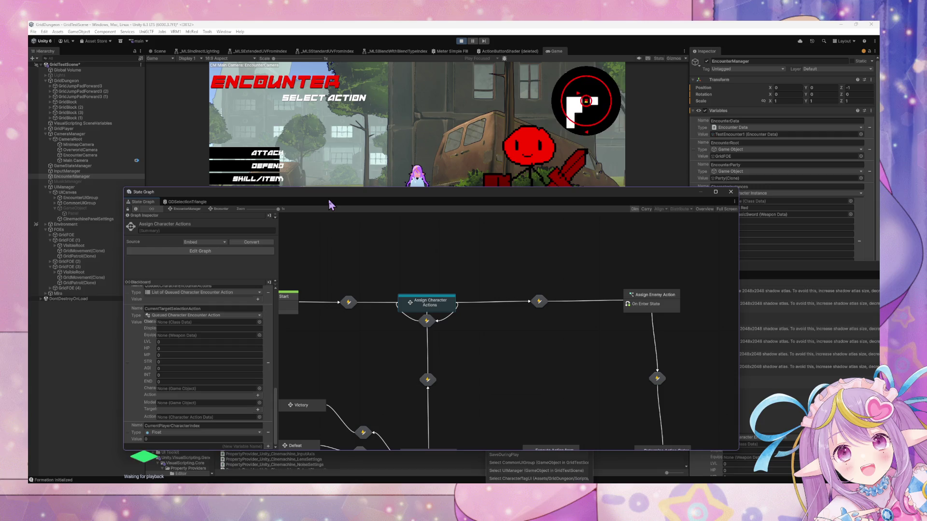
{"action": "scroll", "coordinate": [264, 314], "scroll_direction": "up", "scroll_amount": 5}
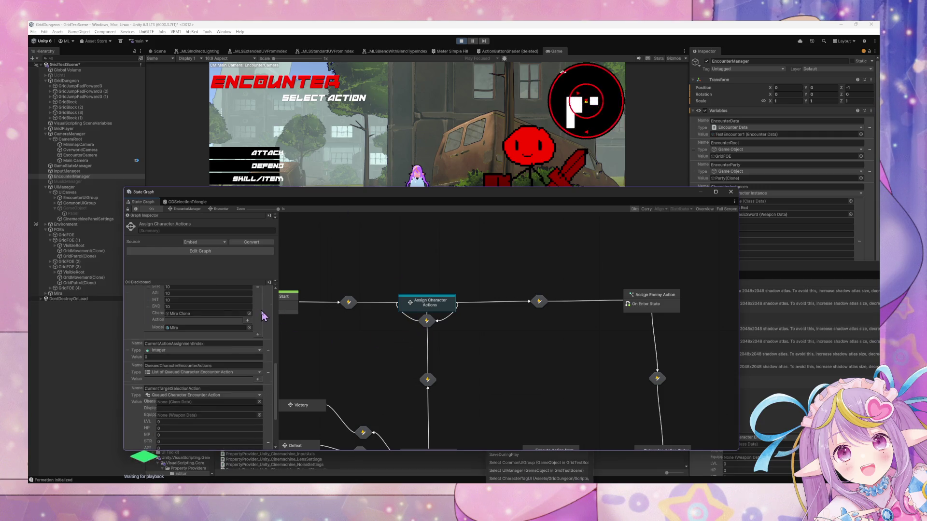
{"action": "scroll", "coordinate": [264, 316], "scroll_direction": "down", "scroll_amount": 1}
{"action": "scroll", "coordinate": [264, 315], "scroll_direction": "down", "scroll_amount": 3}
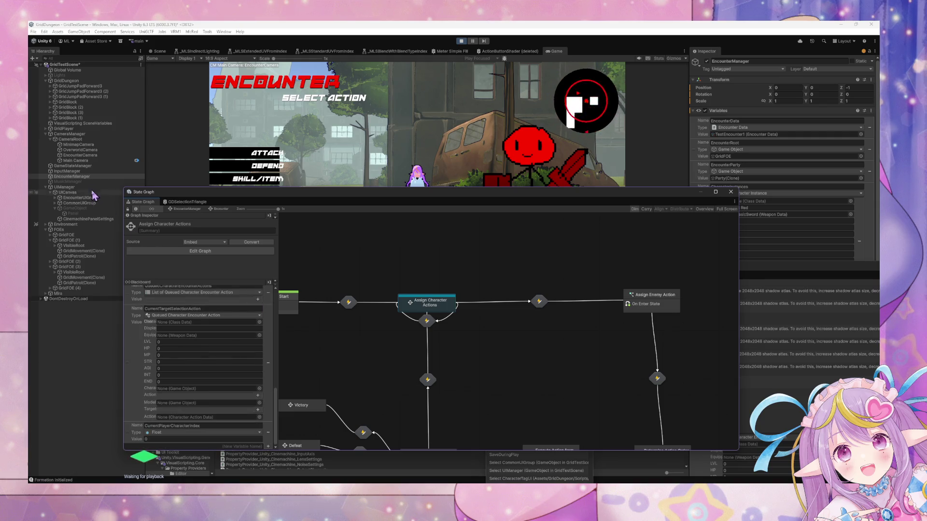
{"action": "left_click", "coordinate": [93, 187]}
{"action": "scroll", "coordinate": [228, 344], "scroll_direction": "up", "scroll_amount": 3}
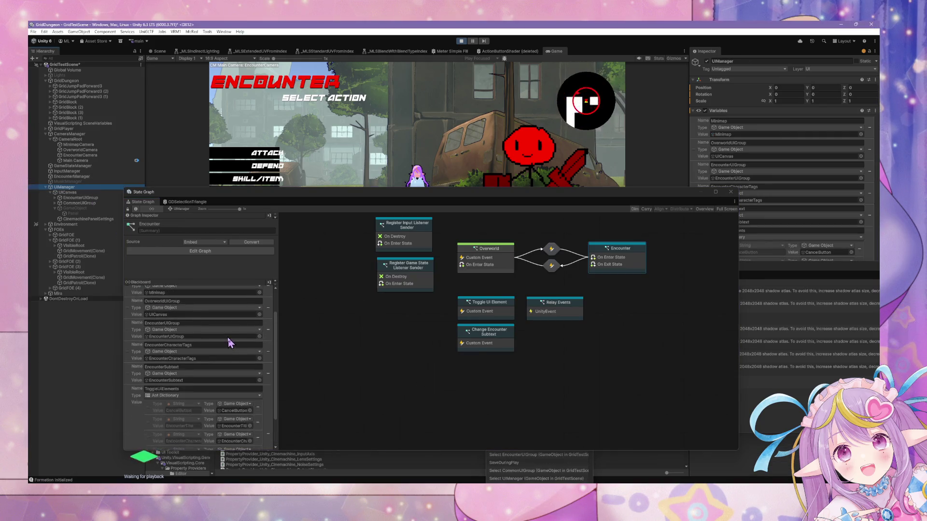
Step: Peek at UIManager's Encounter script graph, then open EncounterManager's Encounter state instead
{"action": "scroll", "coordinate": [227, 337], "scroll_direction": "down", "scroll_amount": 2}
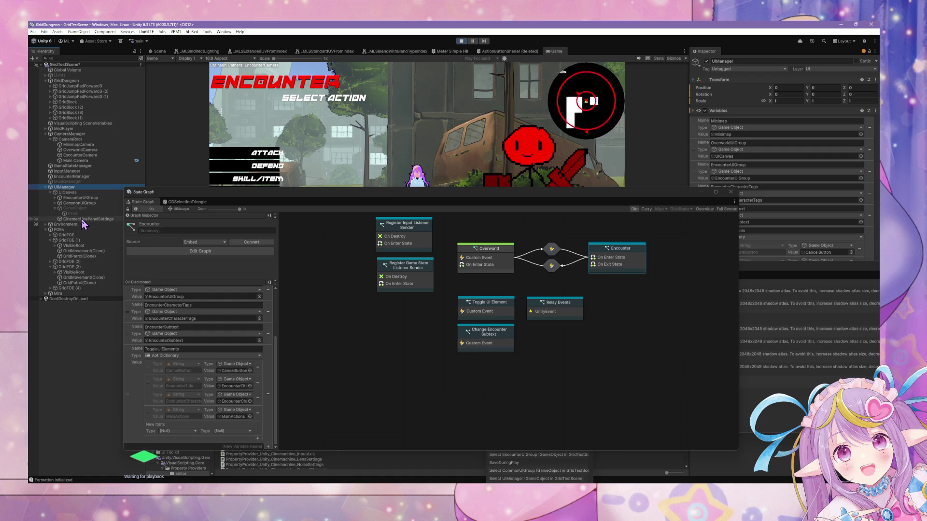
{"action": "double_click", "coordinate": [605, 264]}
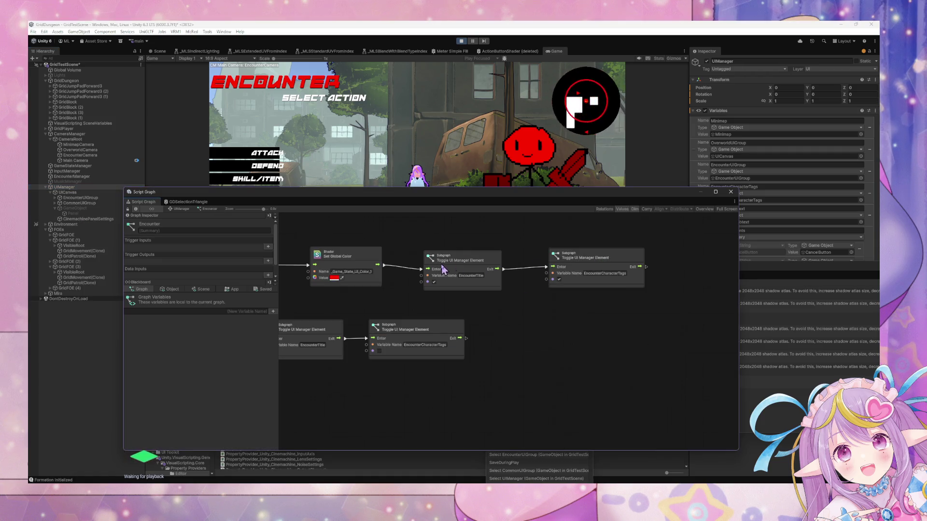
{"action": "left_click", "coordinate": [181, 209]}
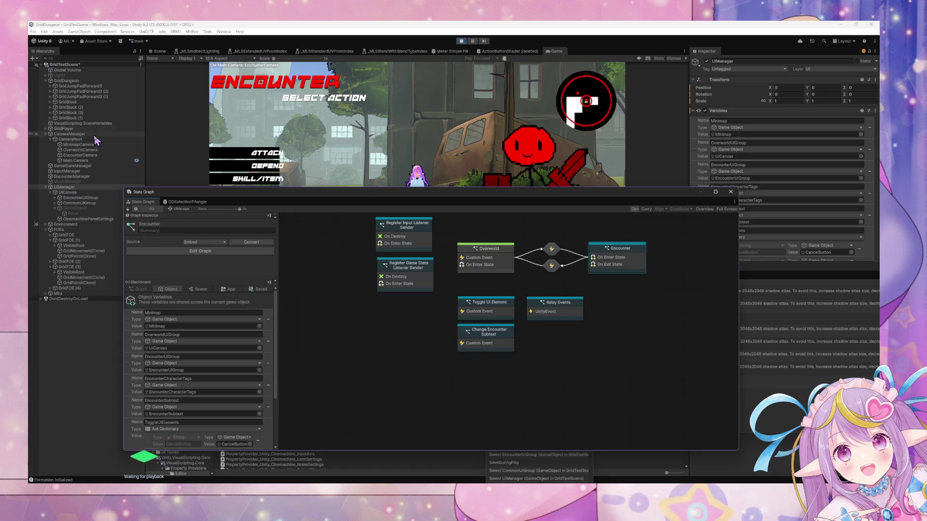
{"action": "left_click", "coordinate": [90, 176]}
{"action": "double_click", "coordinate": [525, 285]}
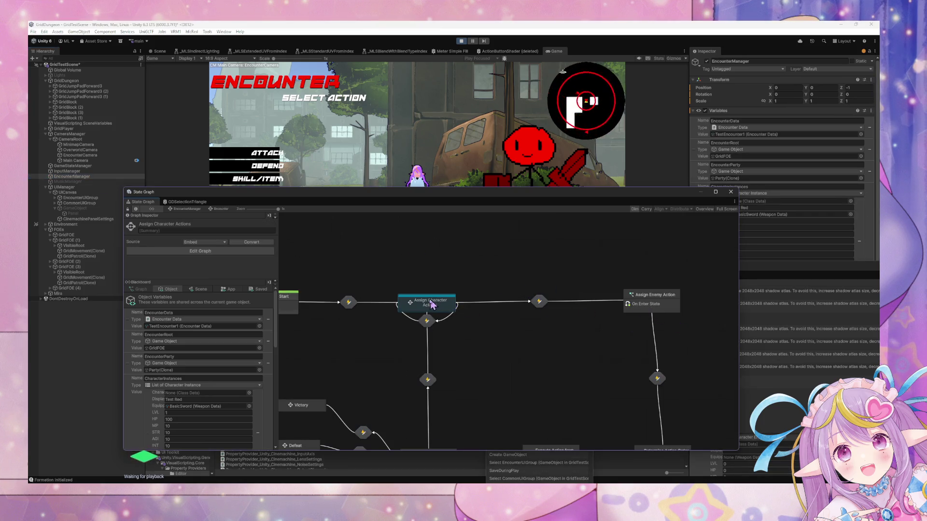
Step: Drill into Assign Character Actions and open the Target Selection script graph
{"action": "double_click", "coordinate": [428, 302]}
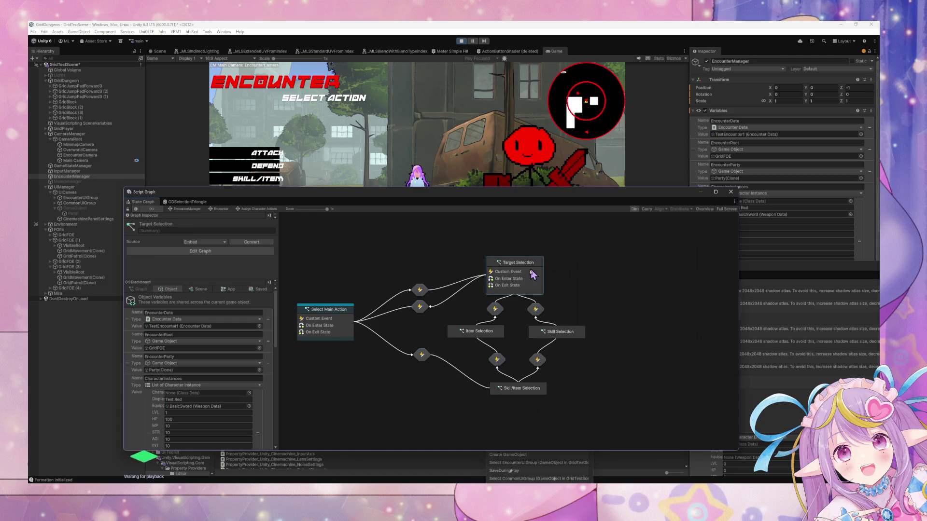
{"action": "double_click", "coordinate": [531, 268]}
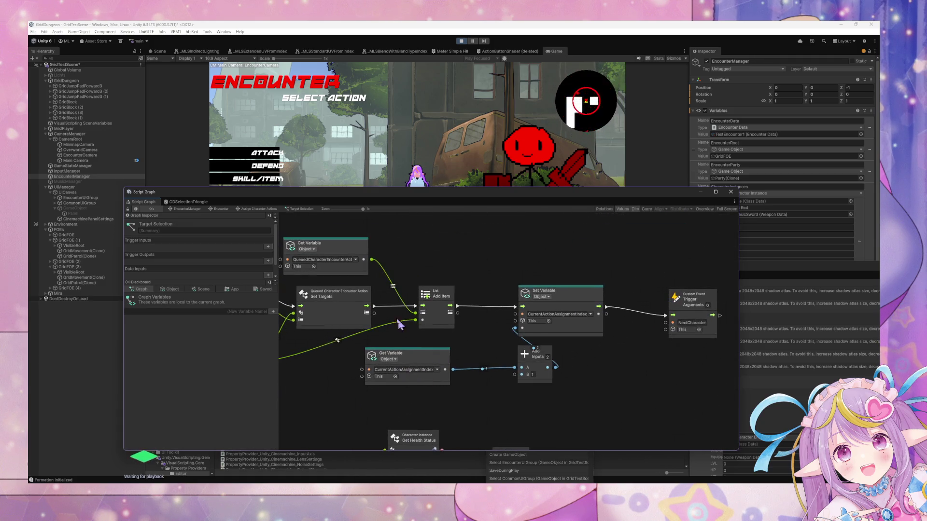
{"action": "scroll", "coordinate": [531, 257], "scroll_direction": "down", "scroll_amount": 5}
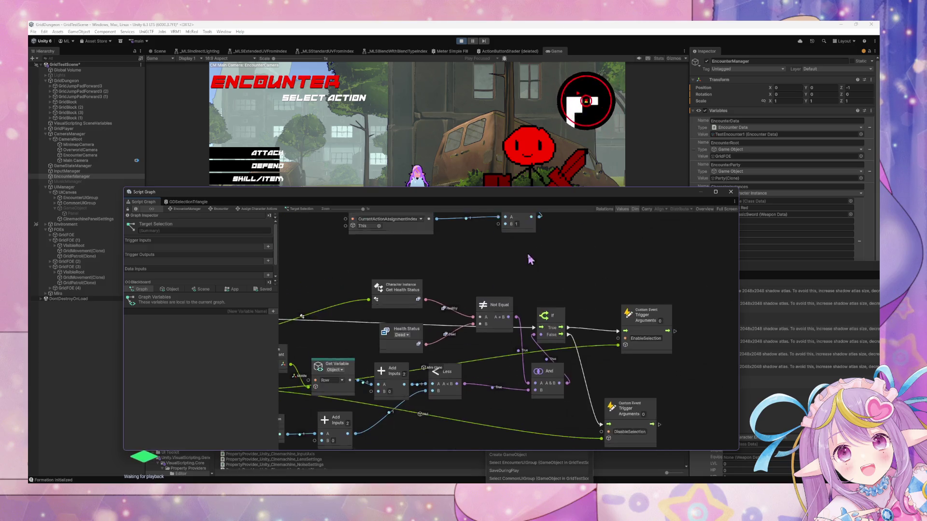
{"action": "scroll", "coordinate": [554, 378], "scroll_direction": "right", "scroll_amount": 10}
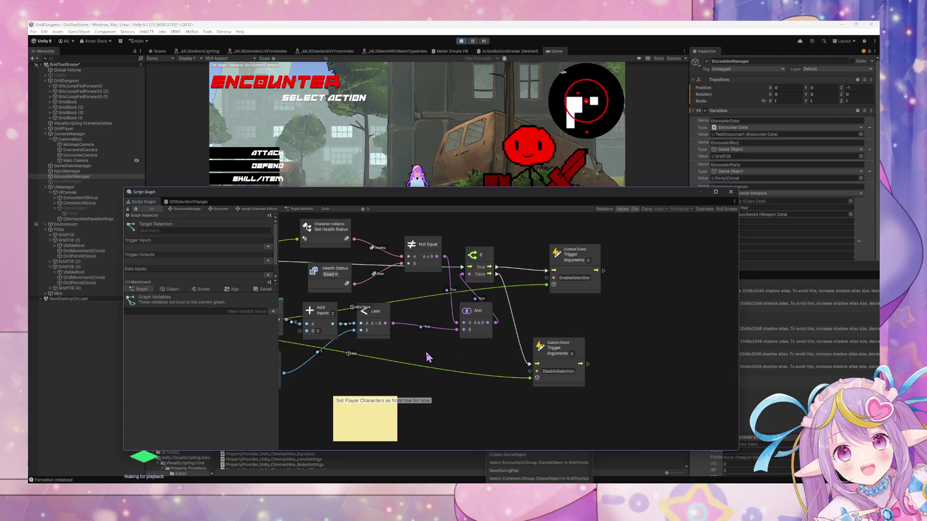
{"action": "left_click_drag", "start_coordinate": [405, 321], "coordinate": [444, 322]}
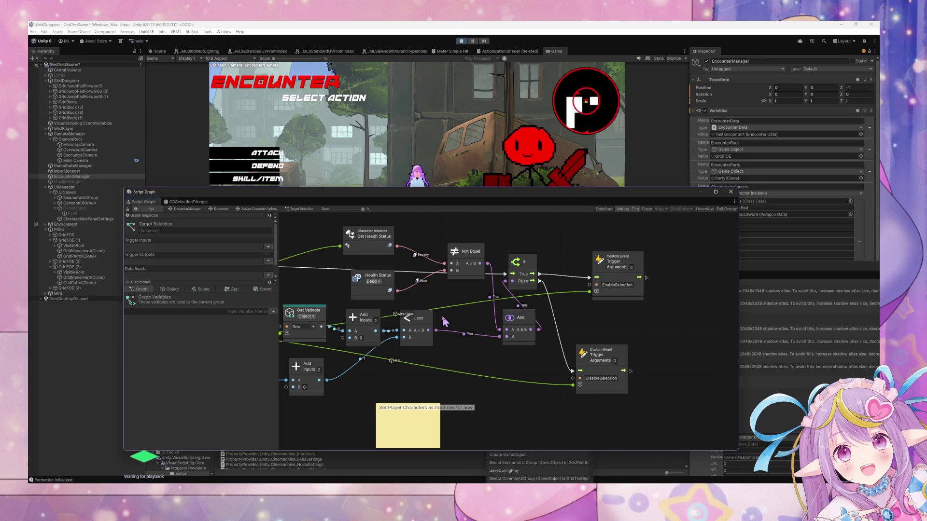
Step: Review the Object variables in the Blackboard while panning to the On Enter State and loop nodes
{"action": "left_click", "coordinate": [170, 289]}
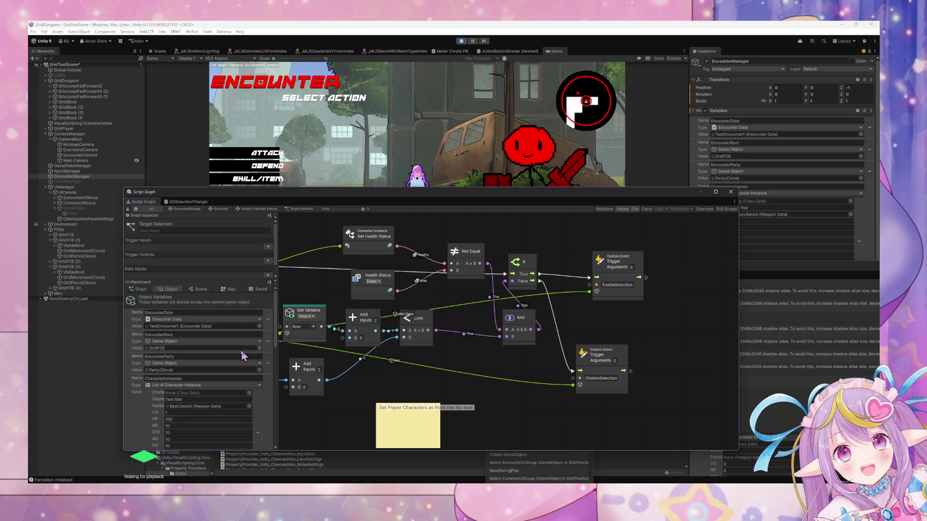
{"action": "scroll", "coordinate": [243, 356], "scroll_direction": "down", "scroll_amount": 5}
{"action": "scroll", "coordinate": [242, 349], "scroll_direction": "down", "scroll_amount": 3}
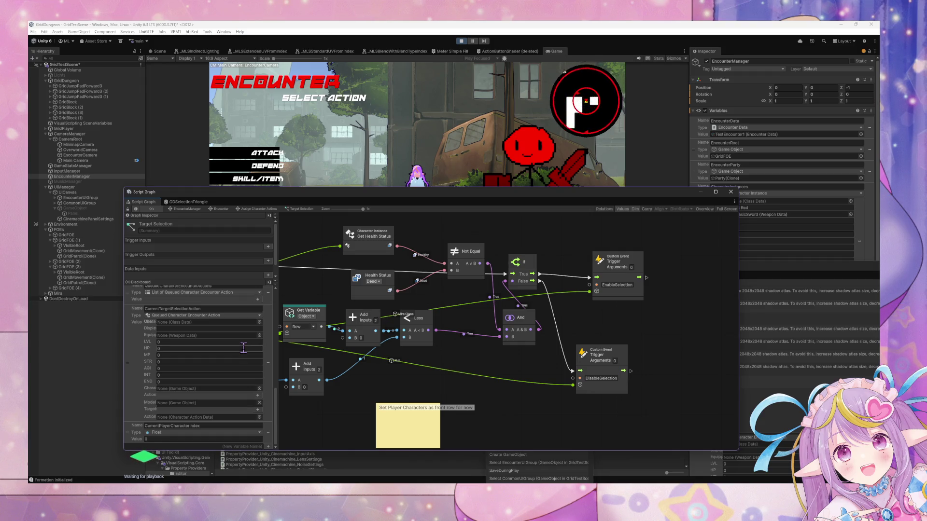
{"action": "scroll", "coordinate": [410, 345], "scroll_direction": "left", "scroll_amount": 5}
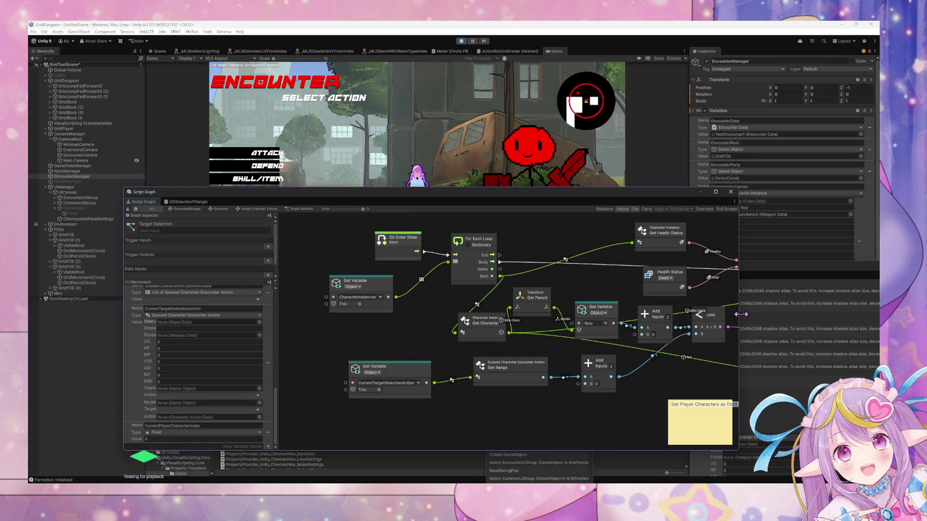
{"action": "scroll", "coordinate": [628, 333], "scroll_direction": "right", "scroll_amount": 4}
{"action": "scroll", "coordinate": [628, 333], "scroll_direction": "up", "scroll_amount": 1}
{"action": "scroll", "coordinate": [617, 359], "scroll_direction": "right", "scroll_amount": 3}
{"action": "scroll", "coordinate": [609, 370], "scroll_direction": "down", "scroll_amount": 1}
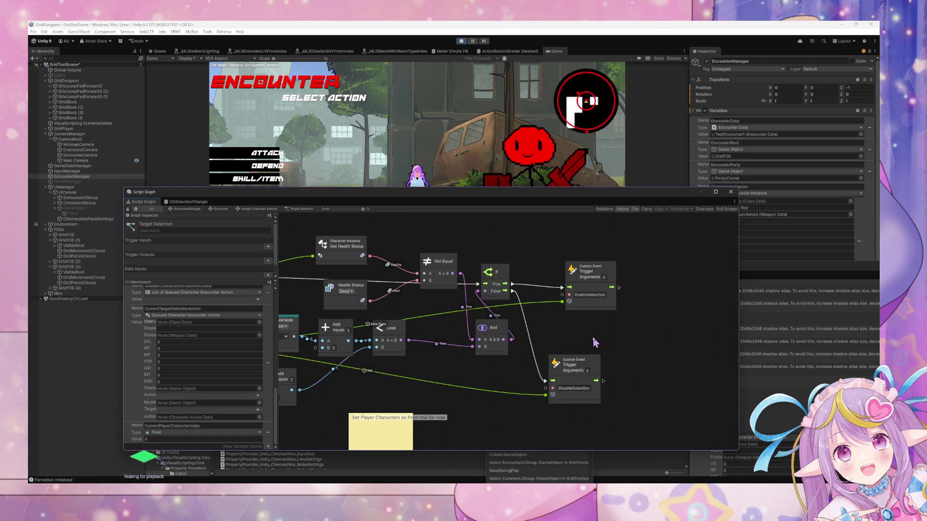
{"action": "scroll", "coordinate": [547, 318], "scroll_direction": "down", "scroll_amount": 1}
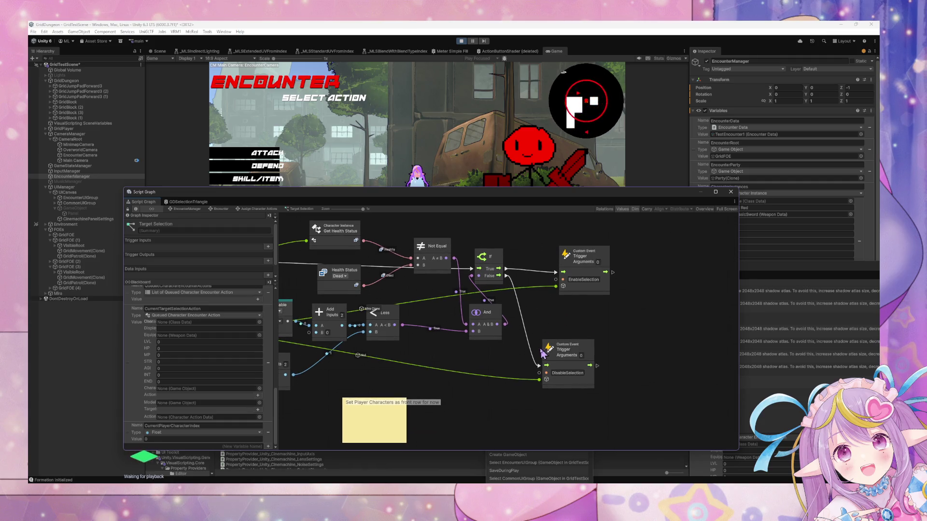
{"action": "scroll", "coordinate": [440, 380], "scroll_direction": "down", "scroll_amount": 4}
{"action": "scroll", "coordinate": [441, 380], "scroll_direction": "left", "scroll_amount": 2}
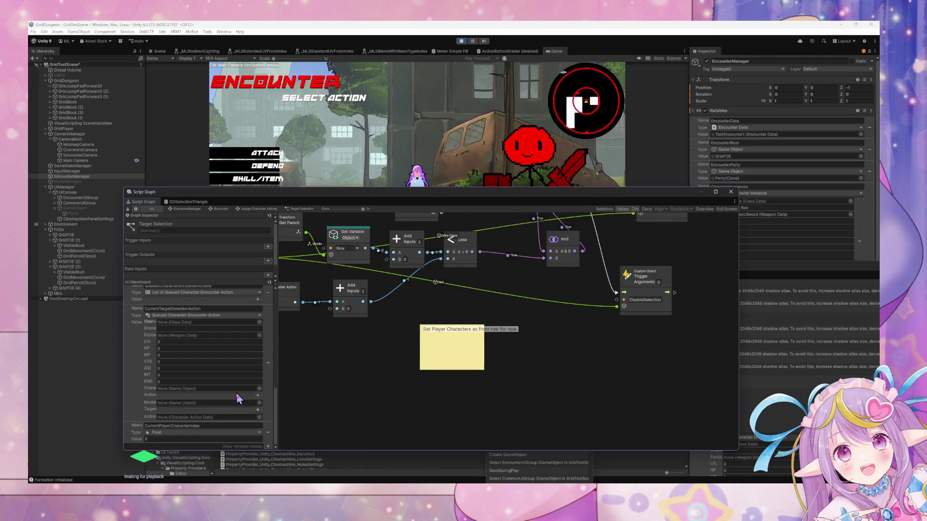
{"action": "scroll", "coordinate": [338, 348], "scroll_direction": "up", "scroll_amount": 5}
{"action": "scroll", "coordinate": [338, 347], "scroll_direction": "left", "scroll_amount": 8}
{"action": "left_click_drag", "start_coordinate": [430, 271], "coordinate": [342, 280]}
{"action": "scroll", "coordinate": [227, 348], "scroll_direction": "up", "scroll_amount": 10}
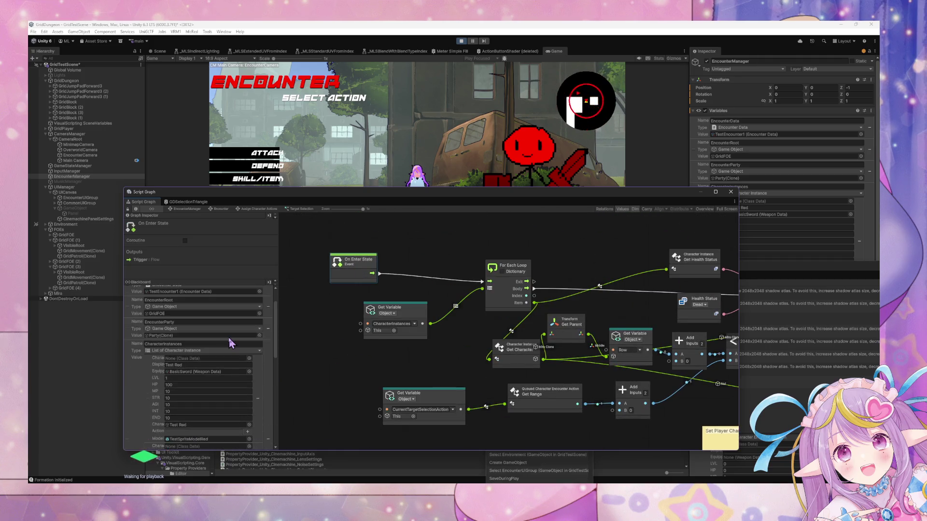
Step: Toggle the Blackboard between Graph and Object variables, ending on Graph variables
{"action": "left_click", "coordinate": [141, 290]}
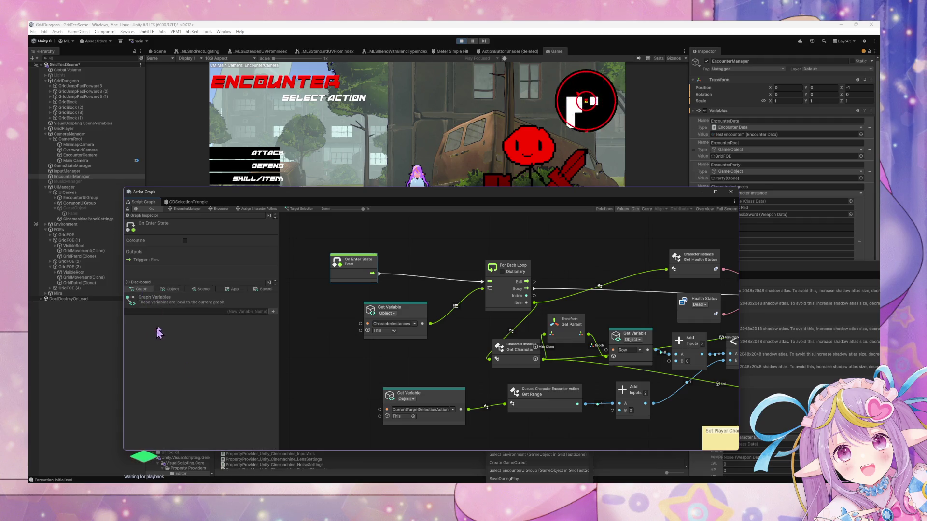
{"action": "scroll", "coordinate": [366, 314], "scroll_direction": "up", "scroll_amount": 1}
{"action": "scroll", "coordinate": [367, 314], "scroll_direction": "right", "scroll_amount": 1}
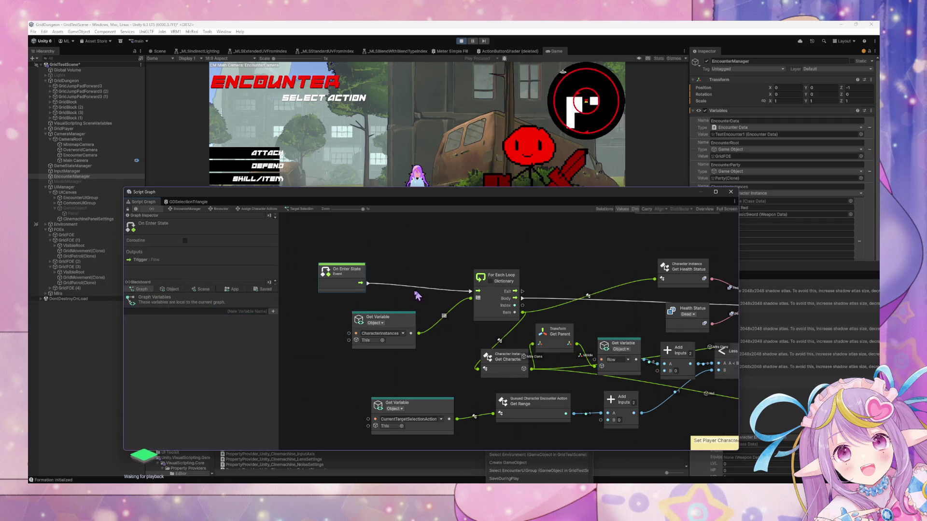
{"action": "left_click", "coordinate": [161, 292]}
{"action": "scroll", "coordinate": [194, 341], "scroll_direction": "down", "scroll_amount": 5}
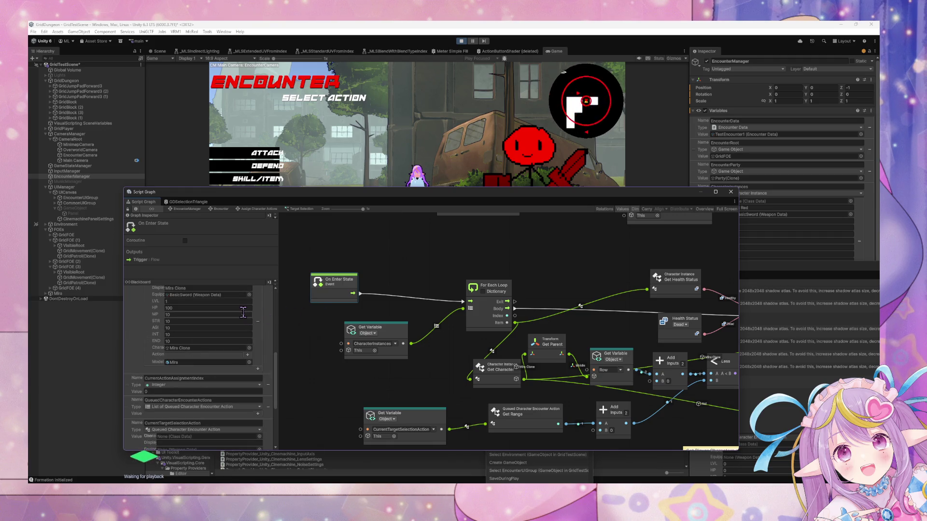
{"action": "scroll", "coordinate": [245, 318], "scroll_direction": "down", "scroll_amount": 4}
{"action": "scroll", "coordinate": [245, 319], "scroll_direction": "up", "scroll_amount": 10}
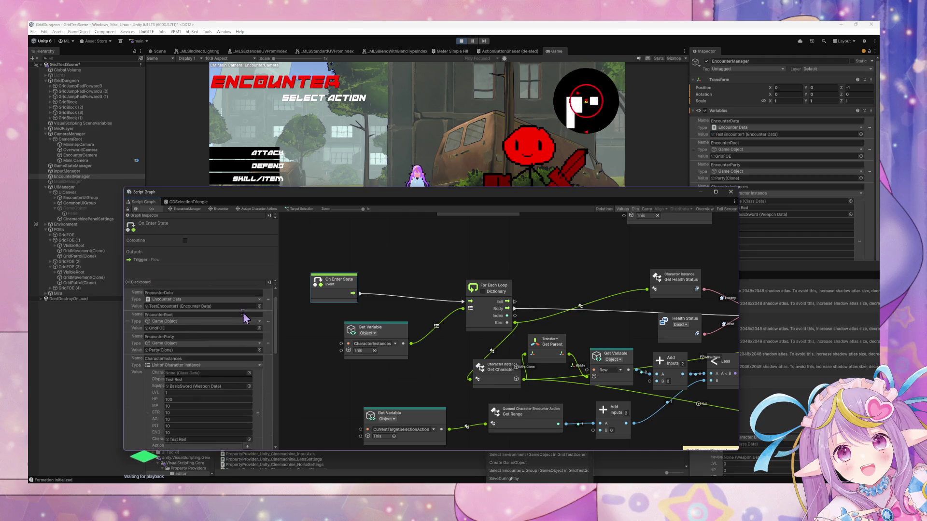
{"action": "left_click", "coordinate": [141, 290]}
{"action": "type", "text": "TargetableEncounterCh"}
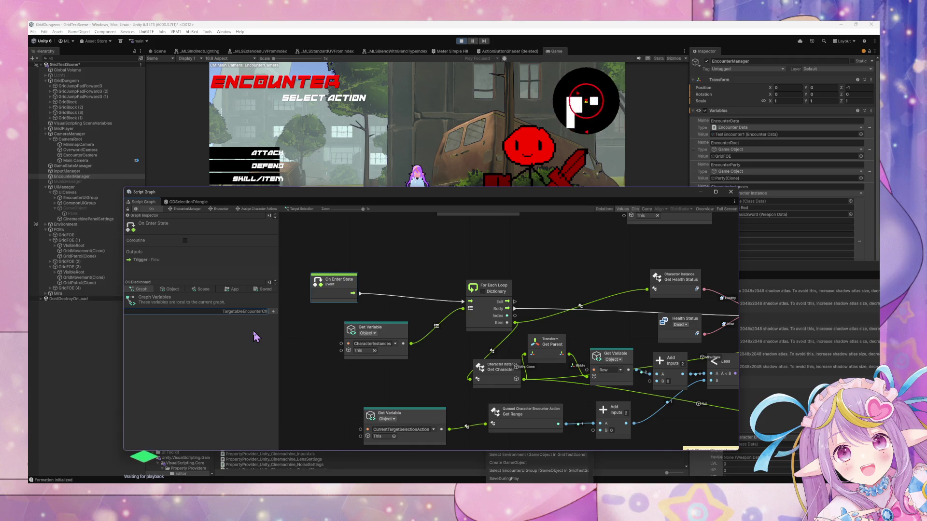
Step: Create the TargetableEncounterCharacters graph variable with type List of Game Object
{"action": "type", "text": "aracters"}
{"action": "key", "text": "Return"}
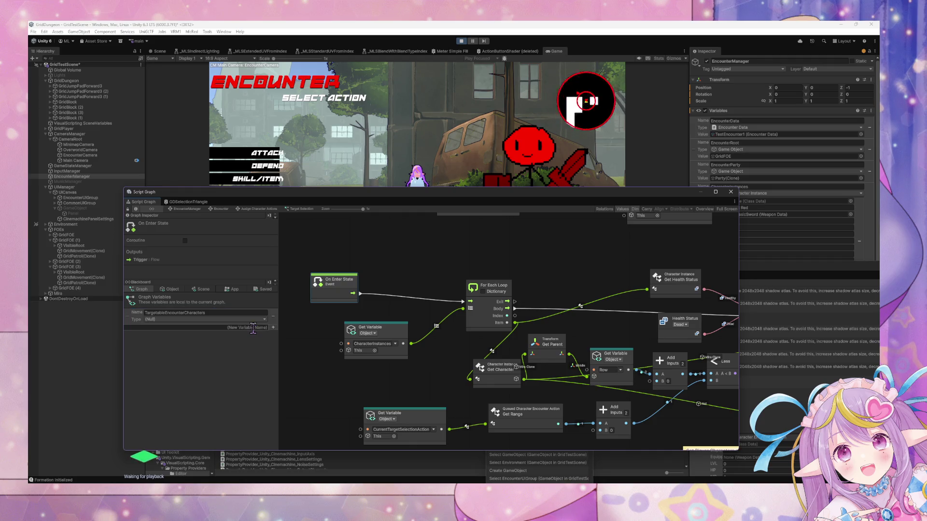
{"action": "left_click", "coordinate": [240, 320]}
{"action": "type", "text": "list of game"}
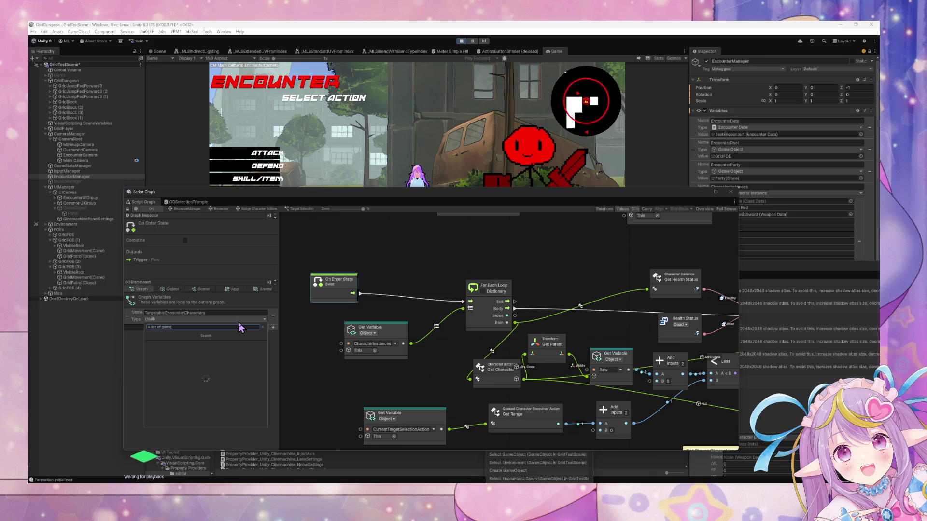
{"action": "key", "text": "Return"}
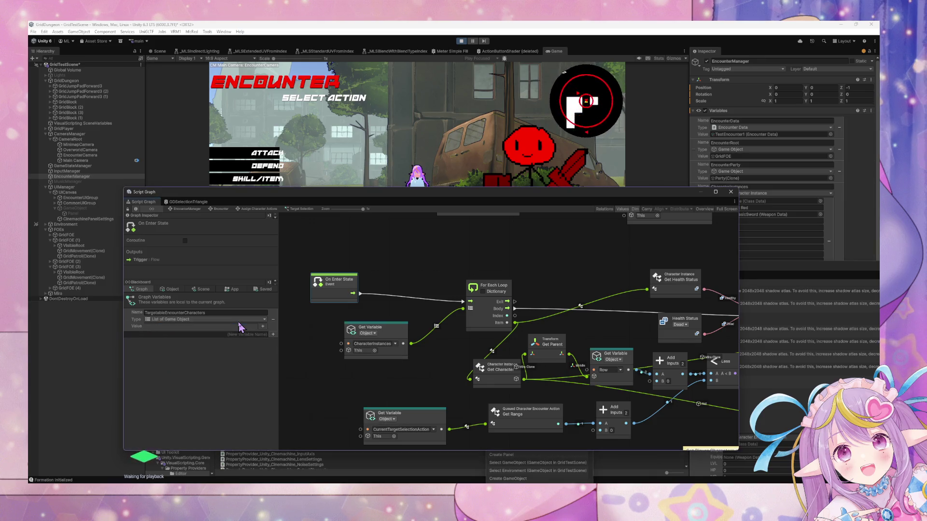
Step: Add a List Clear node between On Enter State and the For Each Loop
{"action": "left_click_drag", "start_coordinate": [333, 295], "coordinate": [300, 295]}
{"action": "mouse_move", "coordinate": [325, 267]}
{"action": "left_mouse_down"}
{"action": "mouse_move", "coordinate": [388, 261]}
{"action": "mouse_move", "coordinate": [400, 275]}
{"action": "left_mouse_up"}
{"action": "right_click", "coordinate": [399, 274]}
{"action": "left_click", "coordinate": [424, 277]}
{"action": "type", "text": "clear list"}
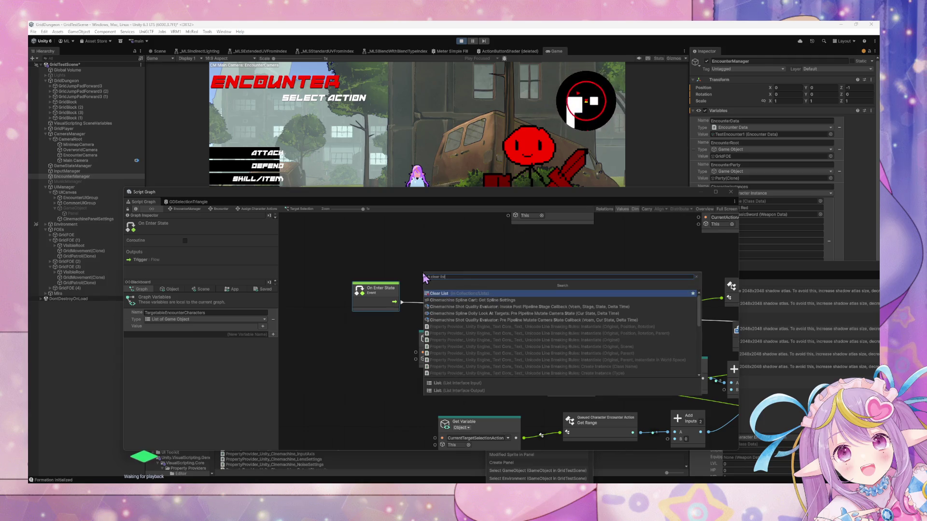
{"action": "key", "text": "Return"}
{"action": "left_click_drag", "start_coordinate": [421, 280], "coordinate": [449, 285]}
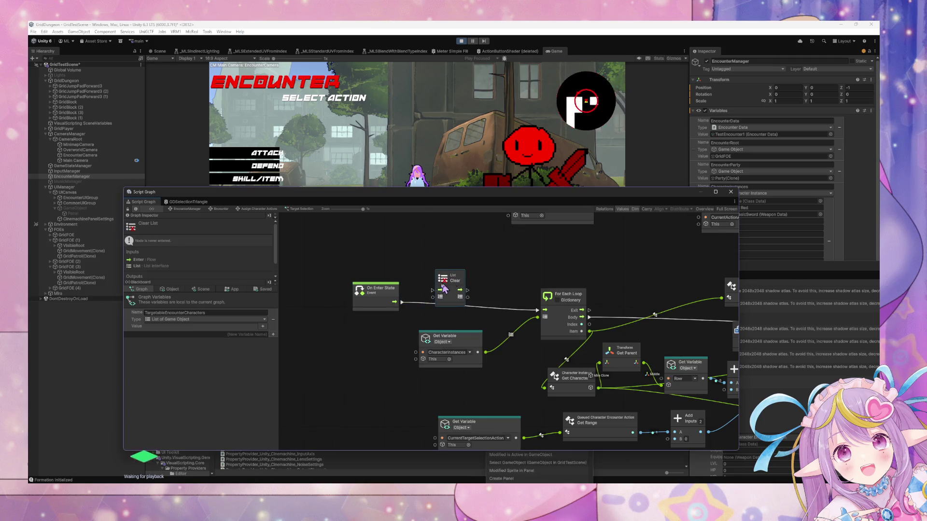
{"action": "mouse_move", "coordinate": [396, 302]}
{"action": "left_mouse_down"}
{"action": "mouse_move", "coordinate": [433, 290]}
{"action": "mouse_move", "coordinate": [537, 310]}
{"action": "left_mouse_up"}
{"action": "left_click_drag", "start_coordinate": [461, 280], "coordinate": [459, 287]}
{"action": "left_click_drag", "start_coordinate": [398, 295], "coordinate": [383, 288]}
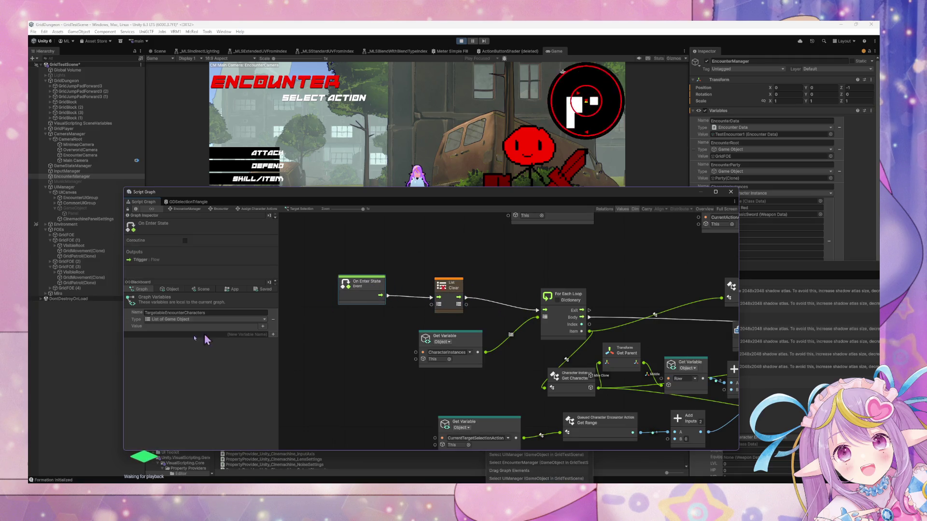
Step: Feed TargetableEncounterCharacters from the Blackboard into List Clear's list input
{"action": "mouse_move", "coordinate": [130, 311]}
{"action": "left_mouse_down"}
{"action": "mouse_move", "coordinate": [276, 310]}
{"action": "mouse_move", "coordinate": [395, 344]}
{"action": "left_mouse_up"}
{"action": "left_click_drag", "start_coordinate": [395, 339], "coordinate": [431, 304]}
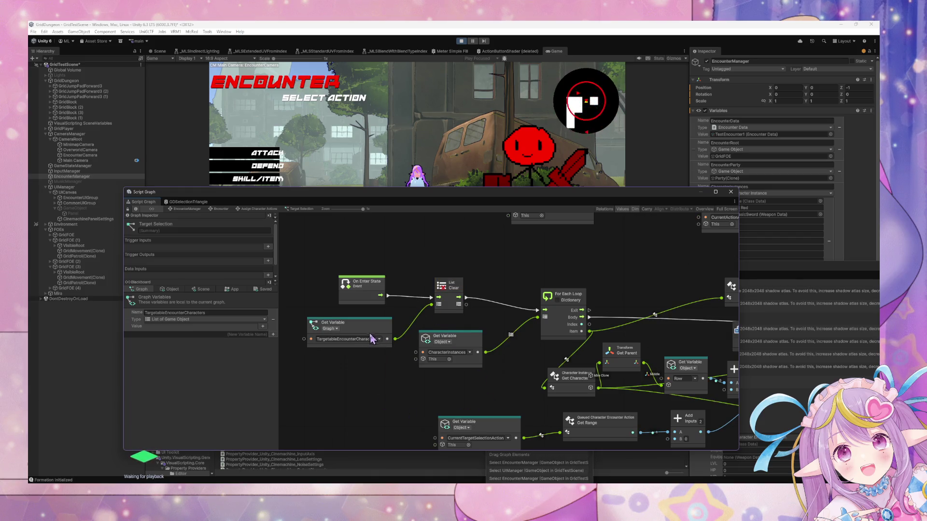
{"action": "left_click_drag", "start_coordinate": [376, 338], "coordinate": [371, 324]}
{"action": "scroll", "coordinate": [490, 351], "scroll_direction": "down", "scroll_amount": 3}
{"action": "scroll", "coordinate": [542, 428], "scroll_direction": "up", "scroll_amount": 3}
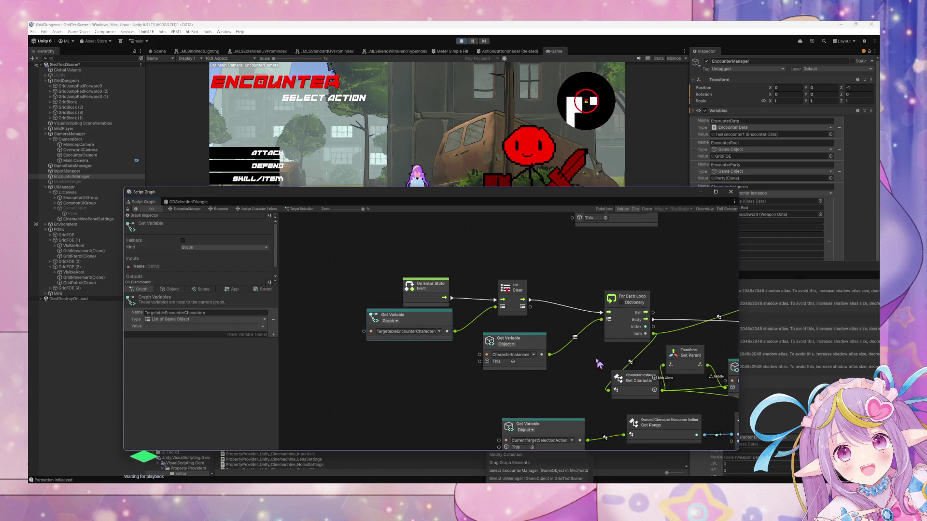
{"action": "left_click_drag", "start_coordinate": [603, 368], "coordinate": [419, 356]}
{"action": "scroll", "coordinate": [322, 333], "scroll_direction": "down", "scroll_amount": 3}
{"action": "left_click_drag", "start_coordinate": [531, 351], "coordinate": [342, 335]}
{"action": "scroll", "coordinate": [342, 335], "scroll_direction": "up", "scroll_amount": 3}
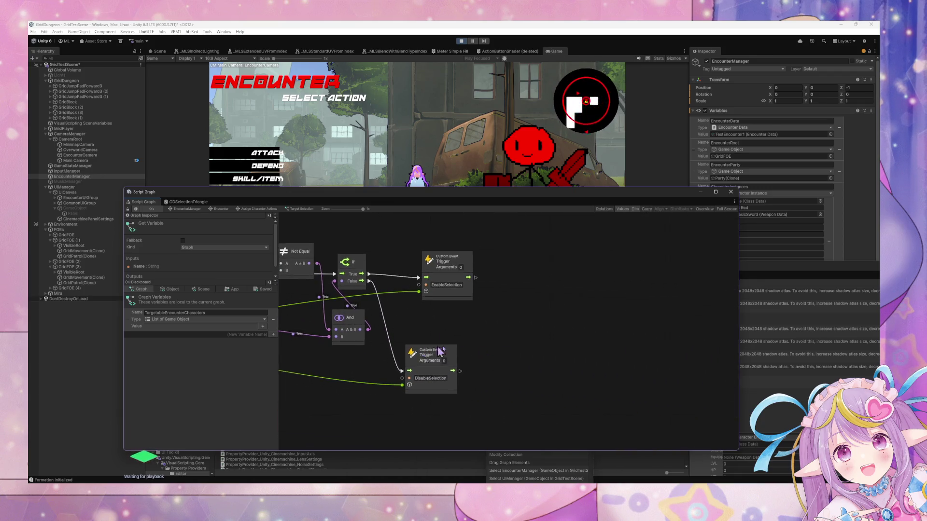
{"action": "scroll", "coordinate": [427, 351], "scroll_direction": "down", "scroll_amount": 3}
{"action": "left_click_drag", "start_coordinate": [428, 351], "coordinate": [454, 356]}
{"action": "scroll", "coordinate": [590, 377], "scroll_direction": "up", "scroll_amount": 3}
{"action": "left_click_drag", "start_coordinate": [589, 377], "coordinate": [487, 358]}
{"action": "scroll", "coordinate": [543, 374], "scroll_direction": "down", "scroll_amount": 3}
{"action": "scroll", "coordinate": [487, 358], "scroll_direction": "up", "scroll_amount": 3}
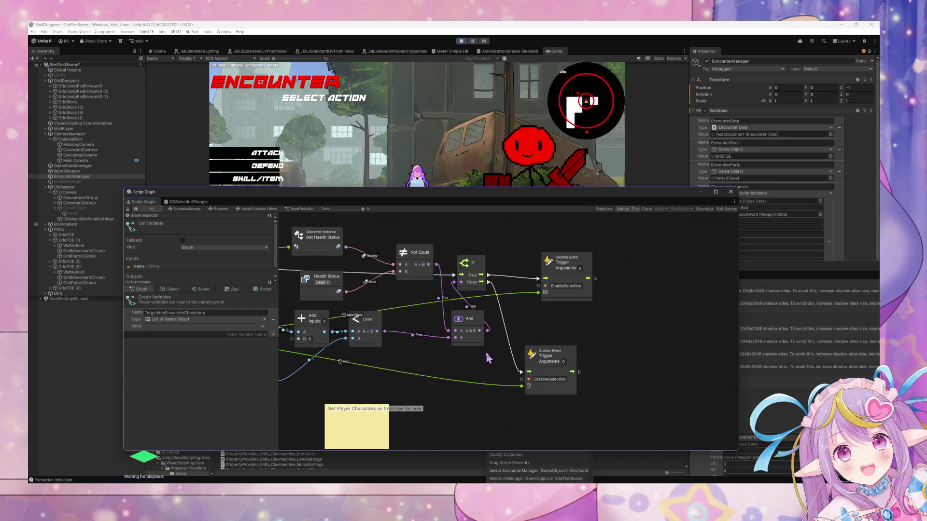
Step: Shift the DisableSelection trigger slightly and inspect the Get Character and On Enter State nodes
{"action": "left_click_drag", "start_coordinate": [551, 354], "coordinate": [566, 356]}
{"action": "scroll", "coordinate": [414, 354], "scroll_direction": "down", "scroll_amount": 3}
{"action": "mouse_move", "coordinate": [414, 355]}
{"action": "left_mouse_down"}
{"action": "mouse_move", "coordinate": [383, 368]}
{"action": "mouse_move", "coordinate": [330, 340]}
{"action": "left_mouse_up"}
{"action": "scroll", "coordinate": [410, 372], "scroll_direction": "up", "scroll_amount": 3}
{"action": "scroll", "coordinate": [420, 375], "scroll_direction": "down", "scroll_amount": 3}
{"action": "scroll", "coordinate": [330, 339], "scroll_direction": "up", "scroll_amount": 3}
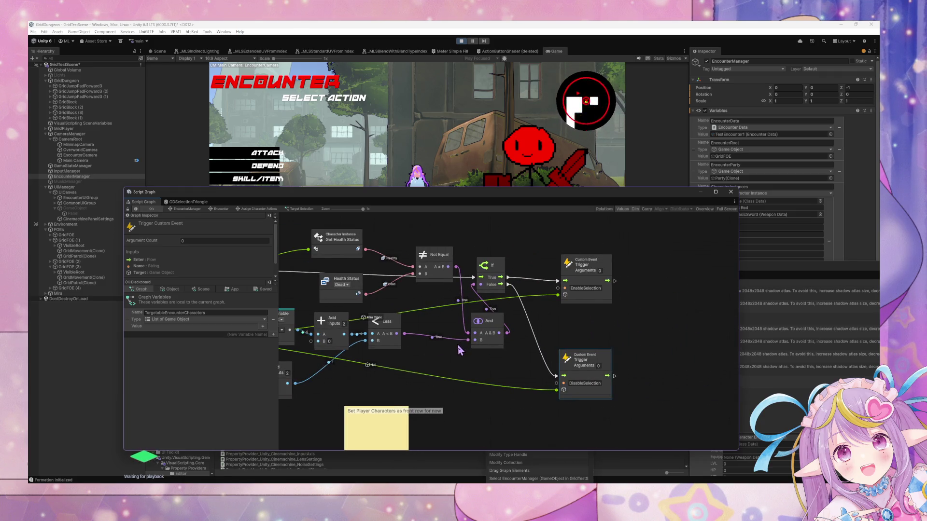
{"action": "mouse_move", "coordinate": [454, 352]}
{"action": "left_mouse_down"}
{"action": "mouse_move", "coordinate": [681, 355]}
{"action": "mouse_move", "coordinate": [383, 337]}
{"action": "mouse_move", "coordinate": [399, 343]}
{"action": "left_mouse_up"}
{"action": "left_click", "coordinate": [406, 361]}
{"action": "scroll", "coordinate": [399, 344], "scroll_direction": "down", "scroll_amount": 3}
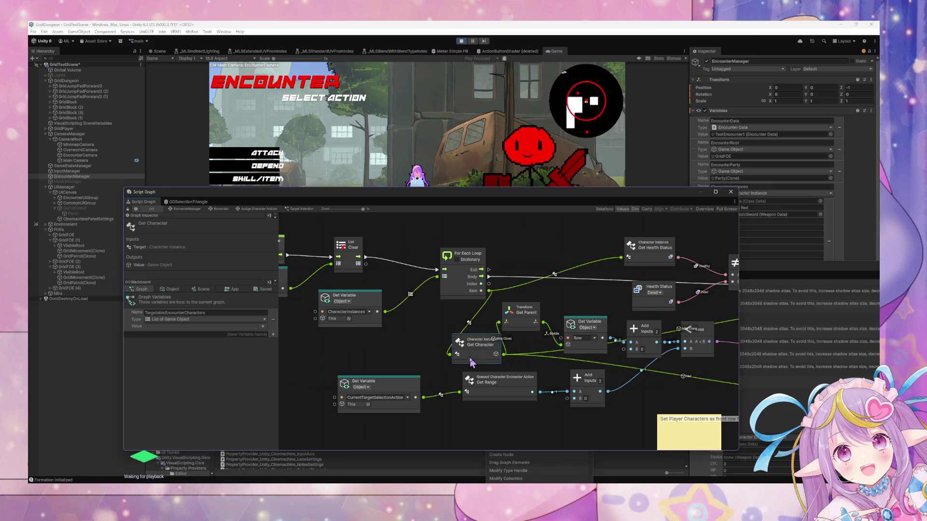
{"action": "scroll", "coordinate": [476, 355], "scroll_direction": "up", "scroll_amount": 3}
{"action": "left_click_drag", "start_coordinate": [476, 355], "coordinate": [505, 354]}
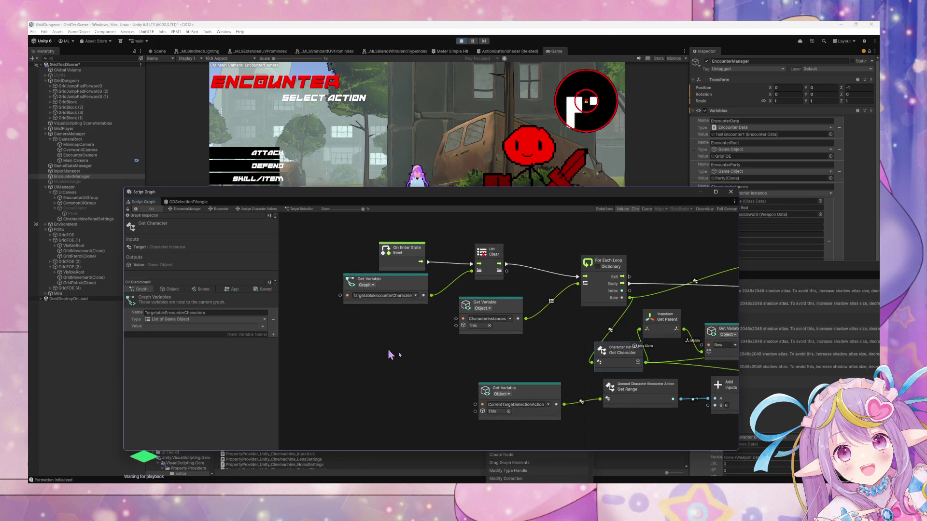
{"action": "left_click_drag", "start_coordinate": [389, 356], "coordinate": [495, 313]}
{"action": "left_click", "coordinate": [493, 310]}
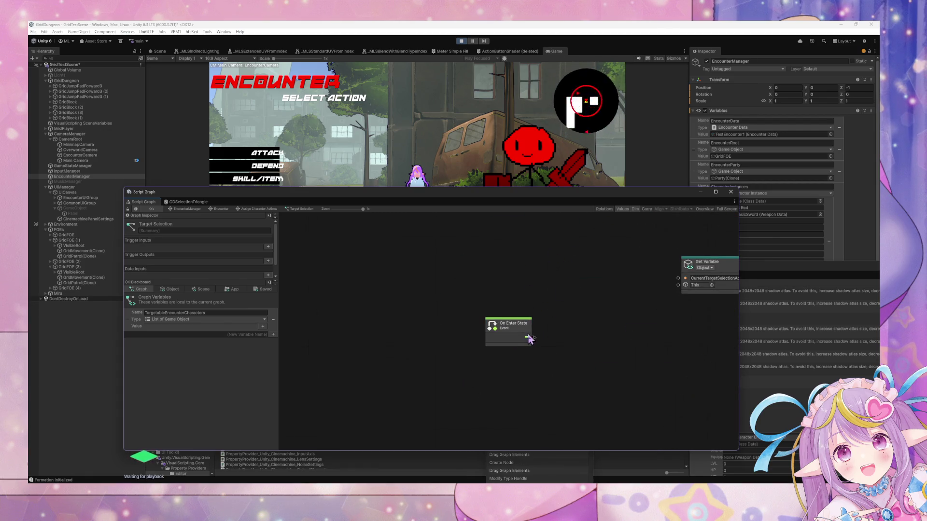
Step: Search 'ex' in the node finder and insert an On Exit State event node
{"action": "left_click_drag", "start_coordinate": [530, 338], "coordinate": [532, 315]}
{"action": "type", "text": "exit"}
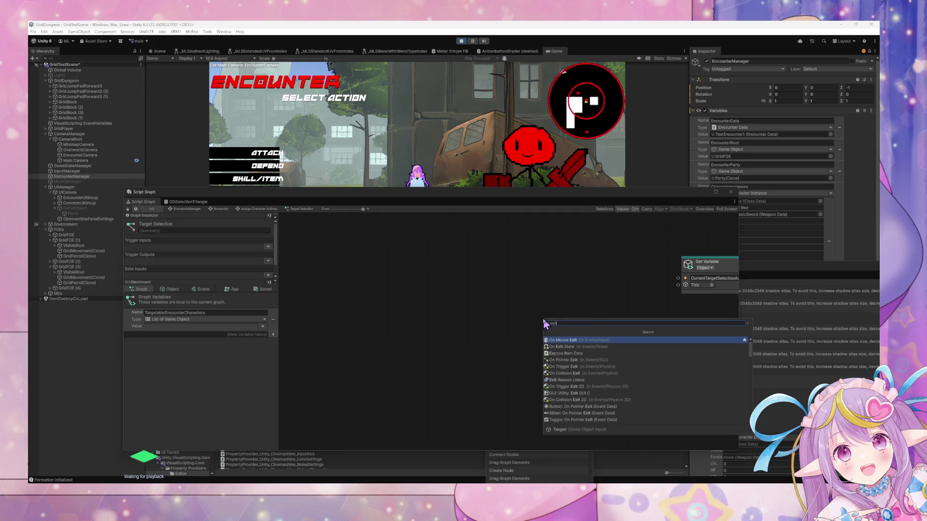
{"action": "key", "text": "Down"}
{"action": "key", "text": "Return"}
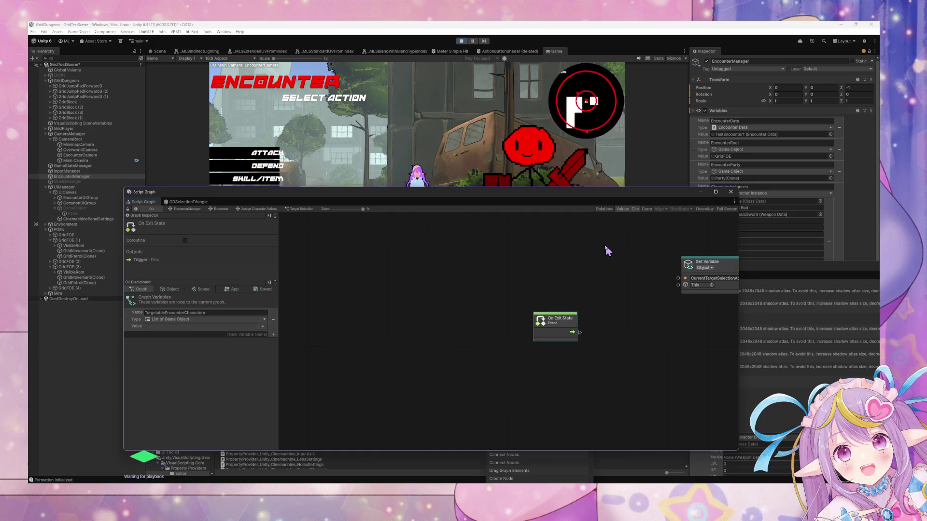
{"action": "left_click_drag", "start_coordinate": [607, 250], "coordinate": [467, 343]}
{"action": "mouse_move", "coordinate": [455, 404]}
{"action": "left_mouse_down"}
{"action": "mouse_move", "coordinate": [381, 409]}
{"action": "mouse_move", "coordinate": [393, 411]}
{"action": "mouse_move", "coordinate": [392, 399]}
{"action": "left_mouse_up"}
Step: Add a For Each Loop (Dictionary) node driven by On Exit State
{"action": "right_click", "coordinate": [396, 413]}
{"action": "left_click", "coordinate": [423, 426]}
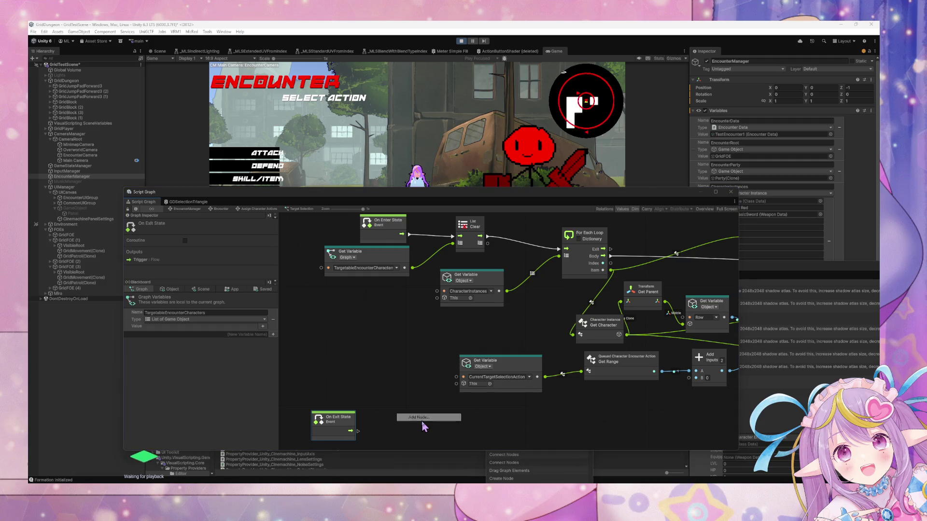
{"action": "type", "text": "for each"}
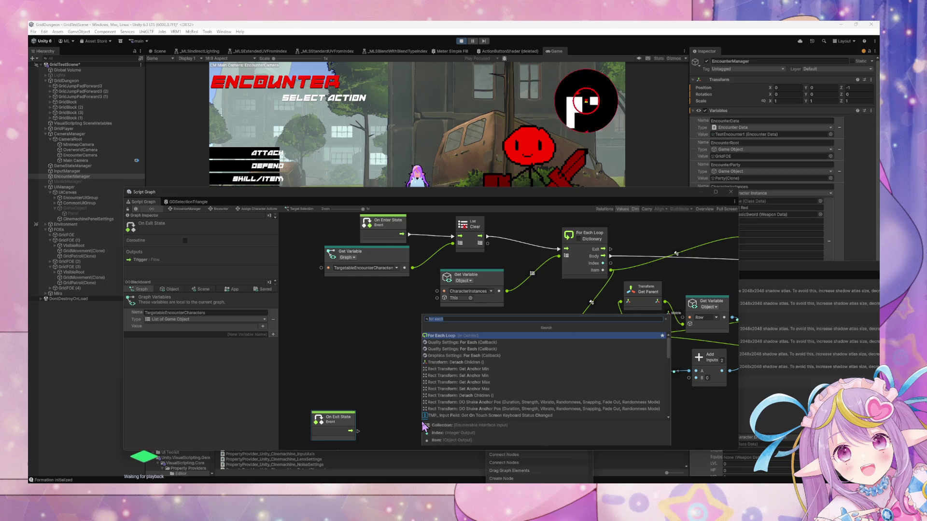
{"action": "key", "text": "Return"}
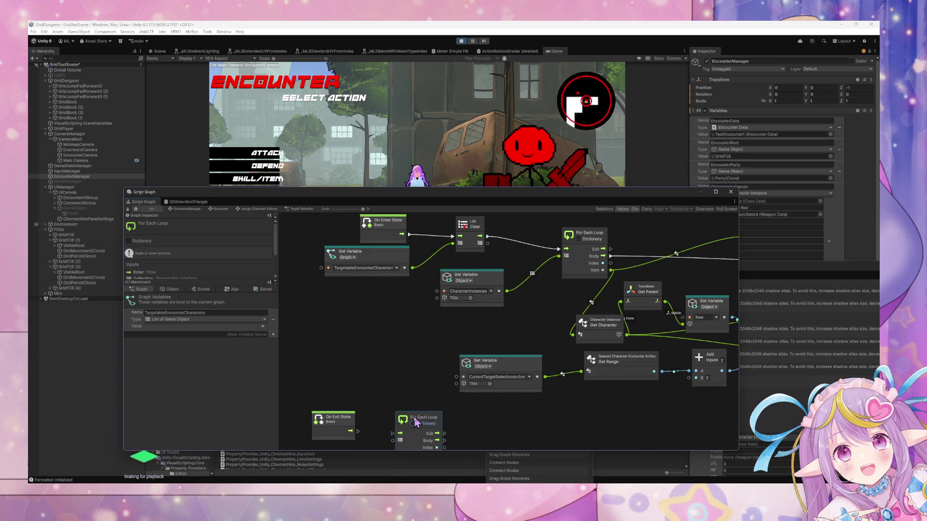
{"action": "left_click_drag", "start_coordinate": [409, 420], "coordinate": [405, 413]}
{"action": "left_click_drag", "start_coordinate": [357, 431], "coordinate": [391, 433]}
{"action": "left_click_drag", "start_coordinate": [338, 419], "coordinate": [332, 409]}
{"action": "scroll", "coordinate": [386, 401], "scroll_direction": "down", "scroll_amount": 3}
{"action": "scroll", "coordinate": [384, 400], "scroll_direction": "down", "scroll_amount": 2}
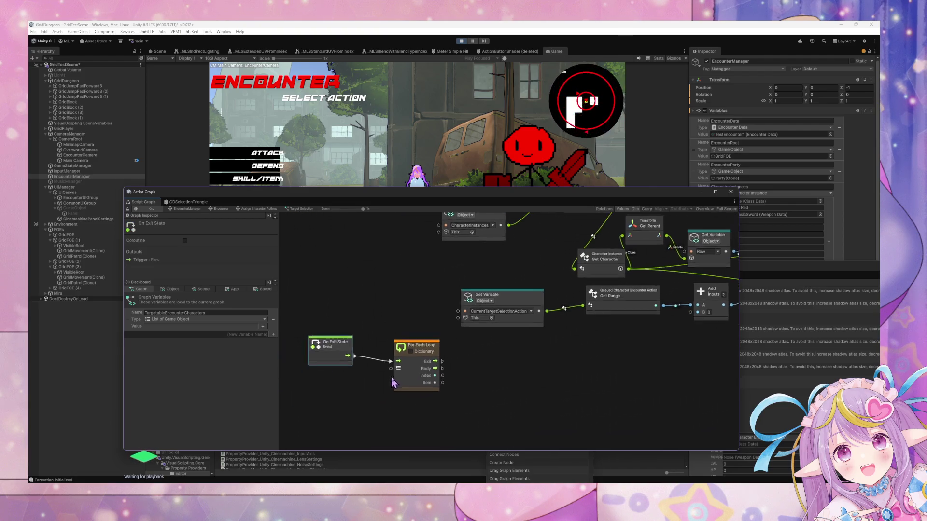
Step: Feed TargetableEncounterCharacters into the exit loop and paste a copy of the DisableSelection trigger
{"action": "mouse_move", "coordinate": [137, 323]}
{"action": "left_mouse_down"}
{"action": "mouse_move", "coordinate": [323, 400]}
{"action": "mouse_move", "coordinate": [395, 366]}
{"action": "mouse_move", "coordinate": [355, 373]}
{"action": "left_mouse_up"}
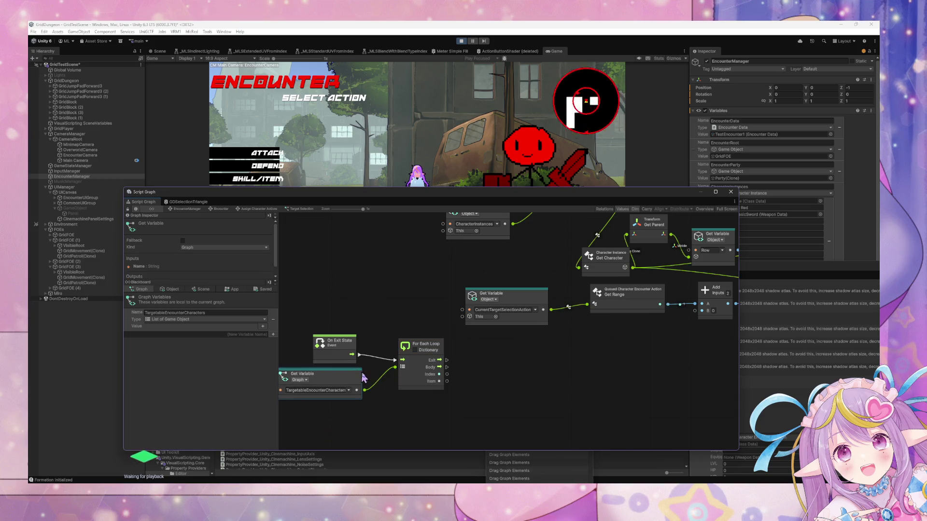
{"action": "left_click_drag", "start_coordinate": [463, 379], "coordinate": [421, 388]}
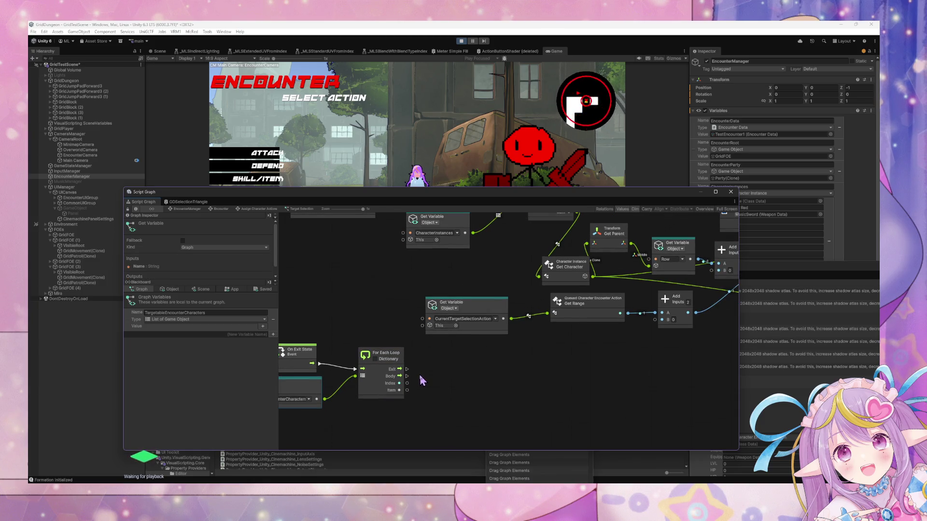
{"action": "scroll", "coordinate": [449, 356], "scroll_direction": "right", "scroll_amount": 10}
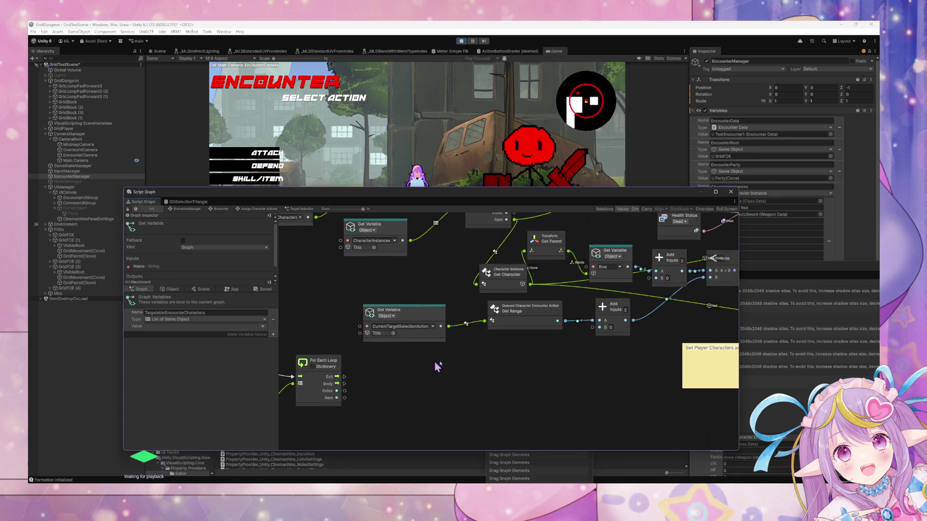
{"action": "scroll", "coordinate": [596, 368], "scroll_direction": "right", "scroll_amount": 10}
{"action": "mouse_move", "coordinate": [601, 389]}
{"action": "left_mouse_down"}
{"action": "mouse_move", "coordinate": [533, 280]}
{"action": "mouse_move", "coordinate": [544, 320]}
{"action": "mouse_move", "coordinate": [497, 360]}
{"action": "left_mouse_up"}
{"action": "scroll", "coordinate": [490, 360], "scroll_direction": "left", "scroll_amount": 20}
{"action": "key", "text": "ctrl+v"}
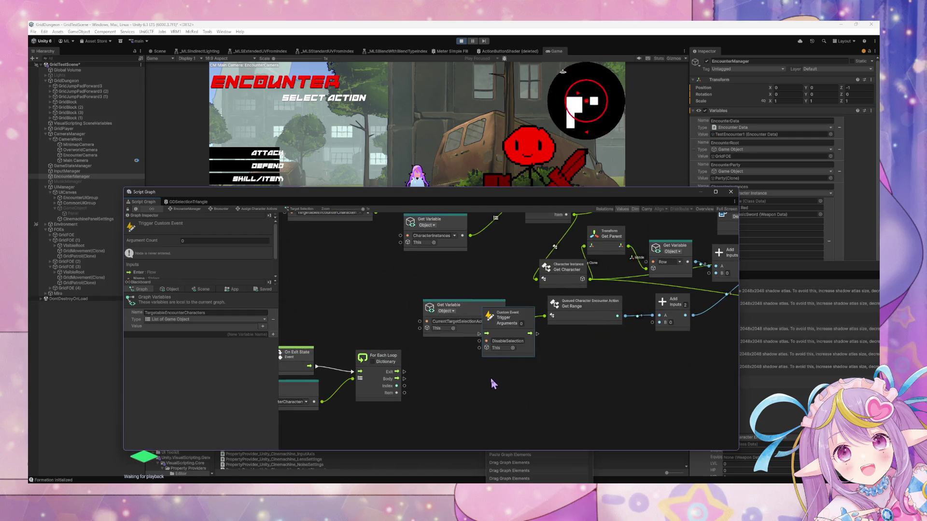
Step: Delete the pasted DisableSelection trigger, nudge the Get Variable node, and move the graph window
{"action": "mouse_move", "coordinate": [497, 341]}
{"action": "left_mouse_down"}
{"action": "mouse_move", "coordinate": [425, 386]}
{"action": "mouse_move", "coordinate": [444, 407]}
{"action": "left_mouse_up"}
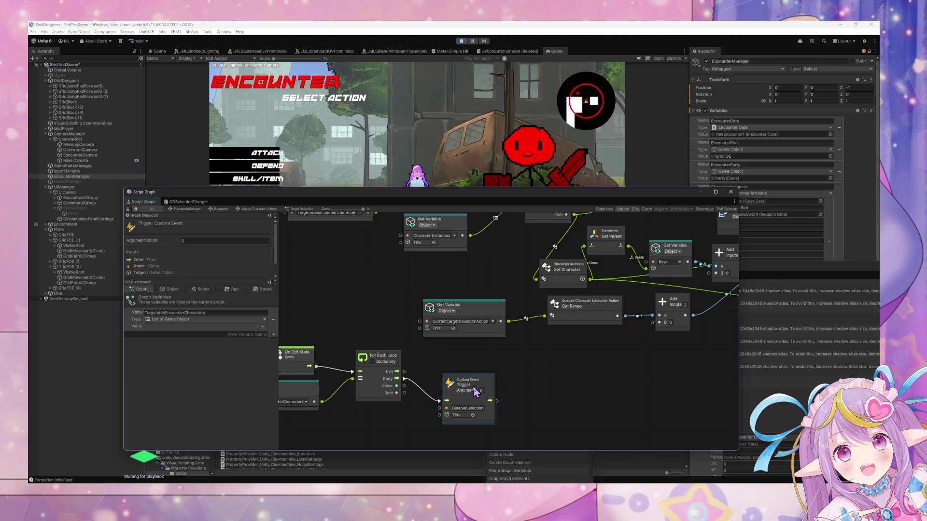
{"action": "key", "text": "Delete"}
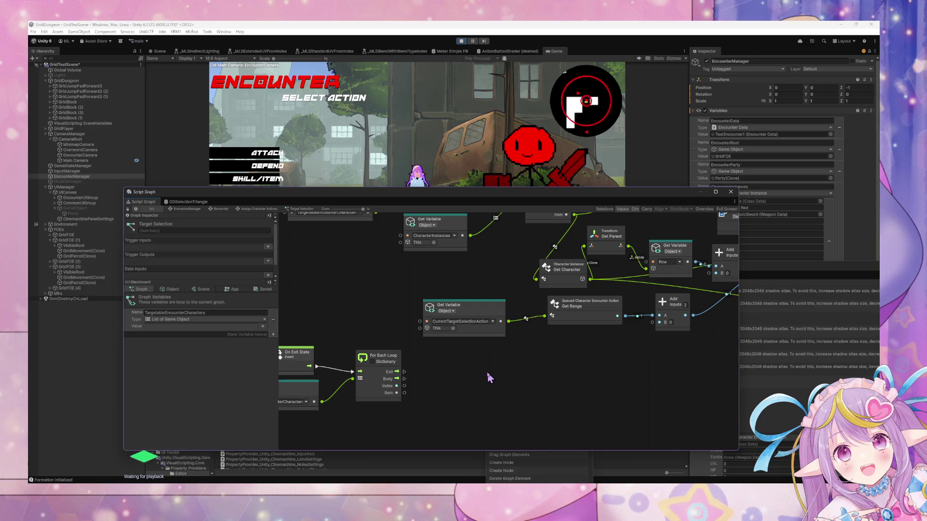
{"action": "scroll", "coordinate": [454, 369], "scroll_direction": "left", "scroll_amount": 3}
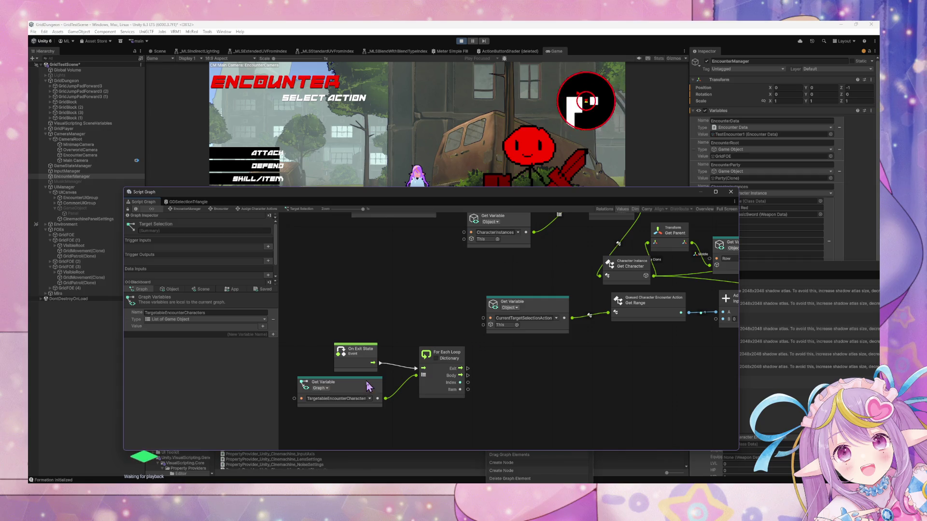
{"action": "left_click_drag", "start_coordinate": [371, 387], "coordinate": [366, 389]}
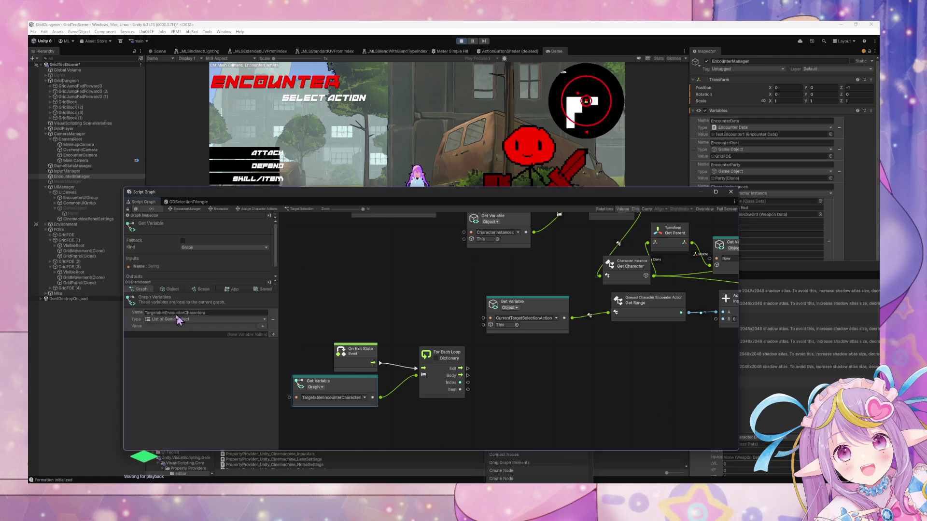
{"action": "left_click_drag", "start_coordinate": [240, 194], "coordinate": [252, 235]}
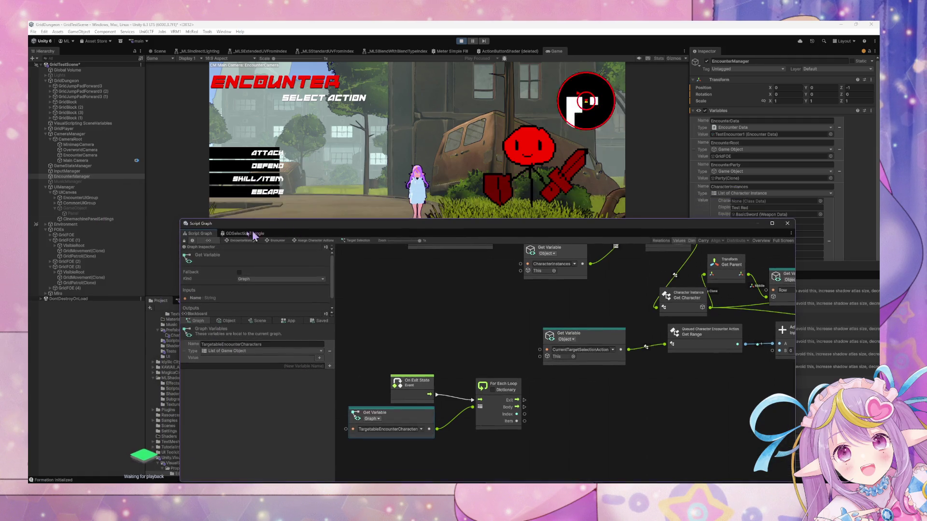
Step: Browse Hierarchy objects: EncounterUIGroup's tags, UICanvas, UIManager, OverworldCamera and CameraManager
{"action": "left_click", "coordinate": [55, 198]}
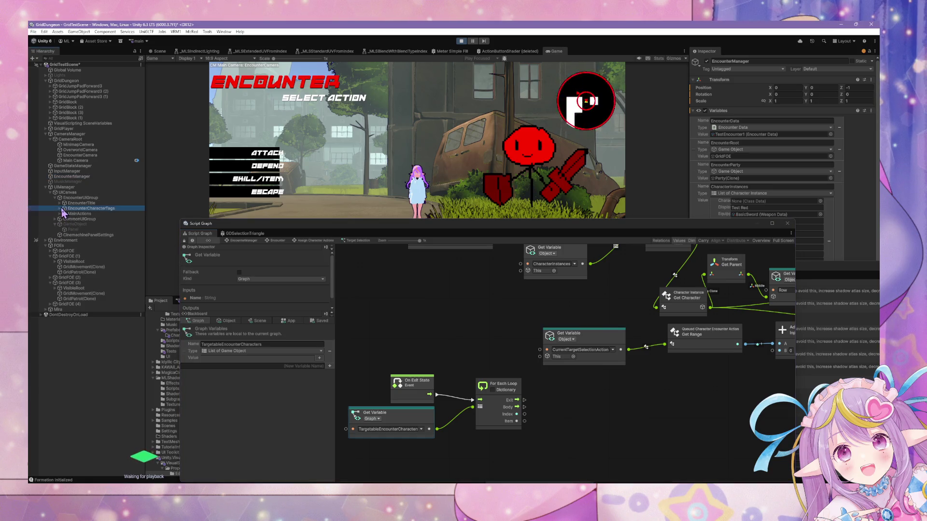
{"action": "left_click", "coordinate": [70, 208]}
{"action": "left_click", "coordinate": [59, 208]}
{"action": "left_click", "coordinate": [86, 219]}
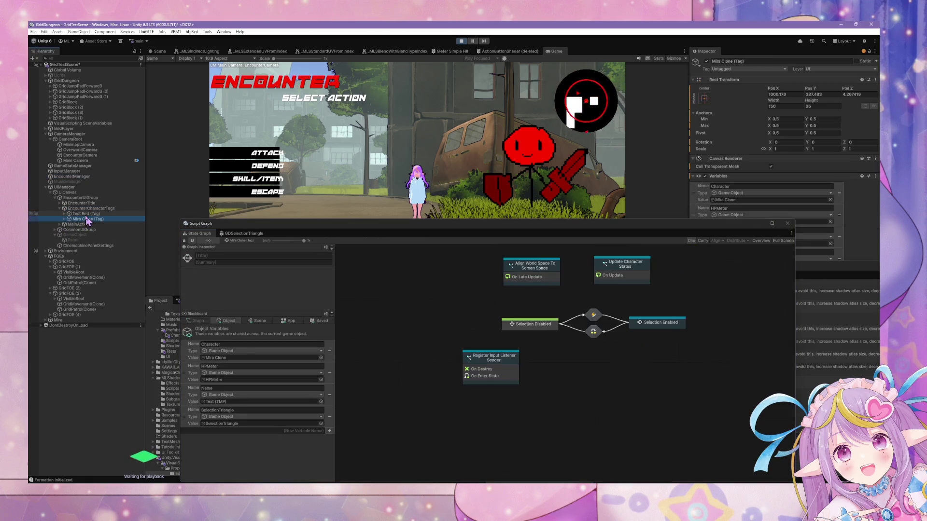
{"action": "left_click", "coordinate": [75, 246]}
{"action": "left_click", "coordinate": [75, 193]}
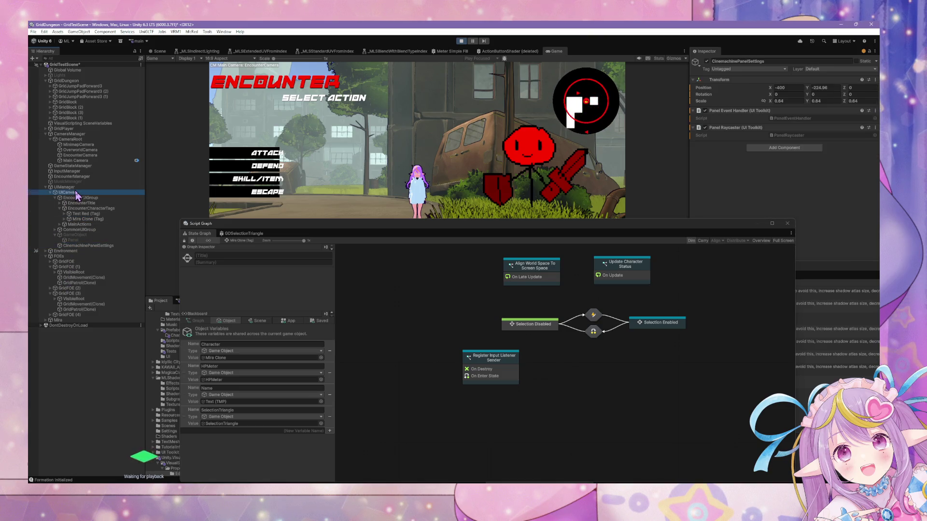
{"action": "left_click", "coordinate": [73, 187]}
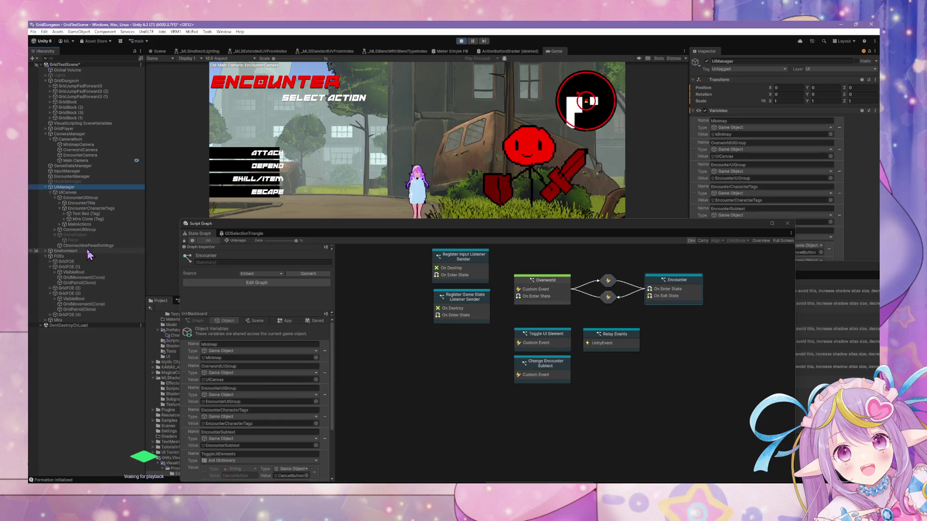
{"action": "left_click", "coordinate": [86, 230]}
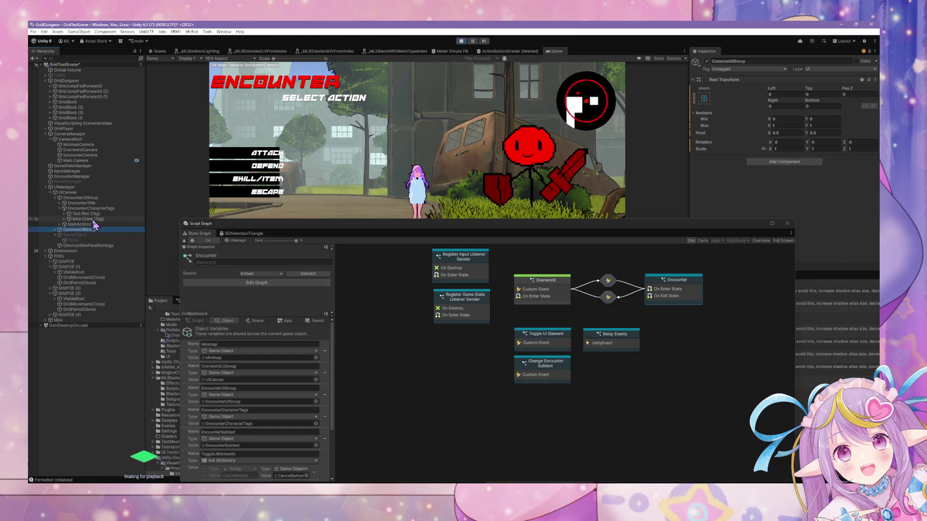
{"action": "key", "text": "Up"}
{"action": "key", "text": "Up"}
{"action": "key", "text": "Up"}
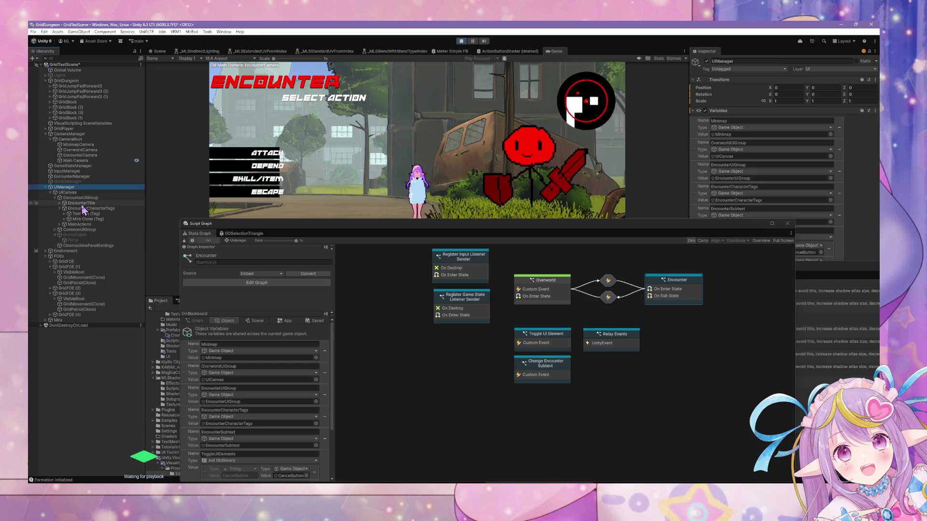
{"action": "left_click", "coordinate": [80, 150]}
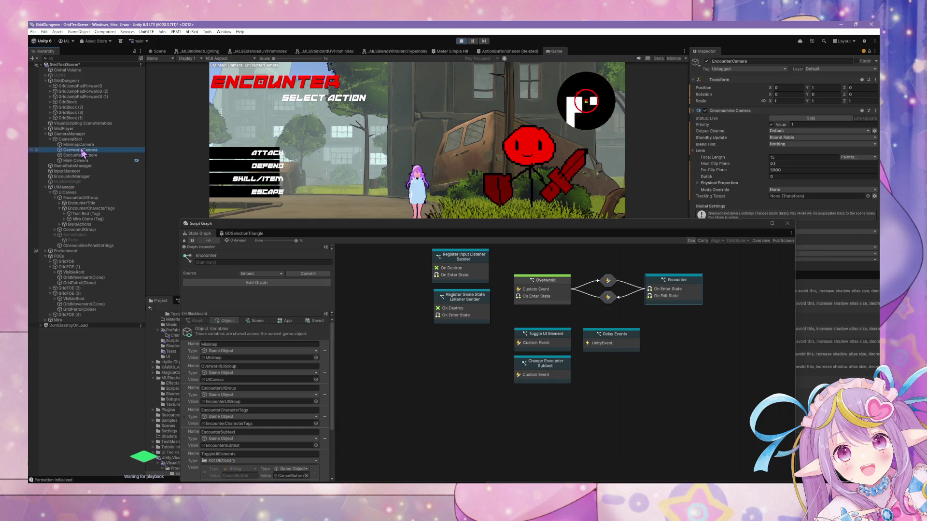
{"action": "left_click", "coordinate": [70, 134]}
Step: Select EncounterManager and drill into Encounter, then Assign Character Actions
{"action": "left_click", "coordinate": [67, 177]}
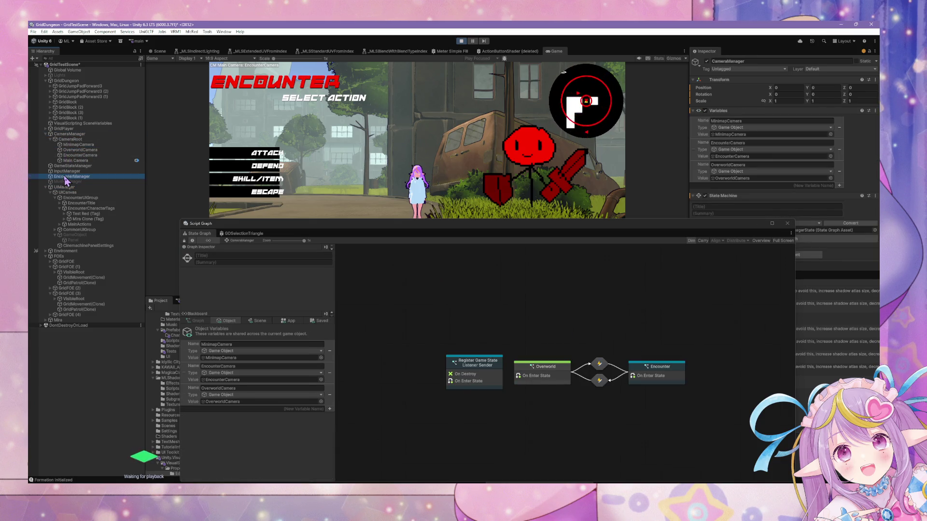
{"action": "double_click", "coordinate": [598, 321]}
{"action": "mouse_move", "coordinate": [411, 367]}
{"action": "left_mouse_down"}
{"action": "mouse_move", "coordinate": [404, 302]}
{"action": "mouse_move", "coordinate": [400, 349]}
{"action": "left_mouse_up"}
{"action": "double_click", "coordinate": [465, 326]}
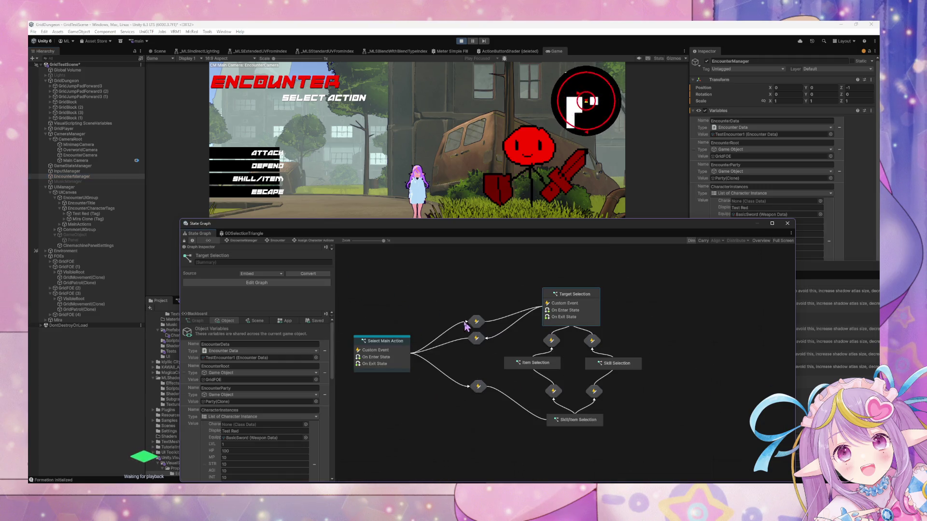
Step: Inspect the Select Main Action script graph, then return to the root state graph
{"action": "double_click", "coordinate": [392, 357]}
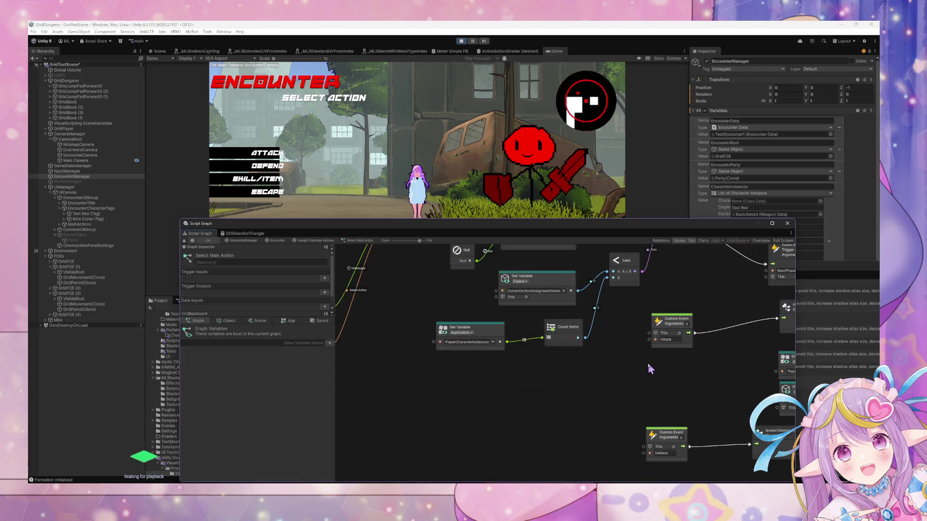
{"action": "mouse_move", "coordinate": [686, 382]}
{"action": "left_mouse_down"}
{"action": "mouse_move", "coordinate": [616, 383]}
{"action": "mouse_move", "coordinate": [682, 434]}
{"action": "mouse_move", "coordinate": [465, 378]}
{"action": "left_mouse_up"}
{"action": "scroll", "coordinate": [465, 377], "scroll_direction": "right", "scroll_amount": 5}
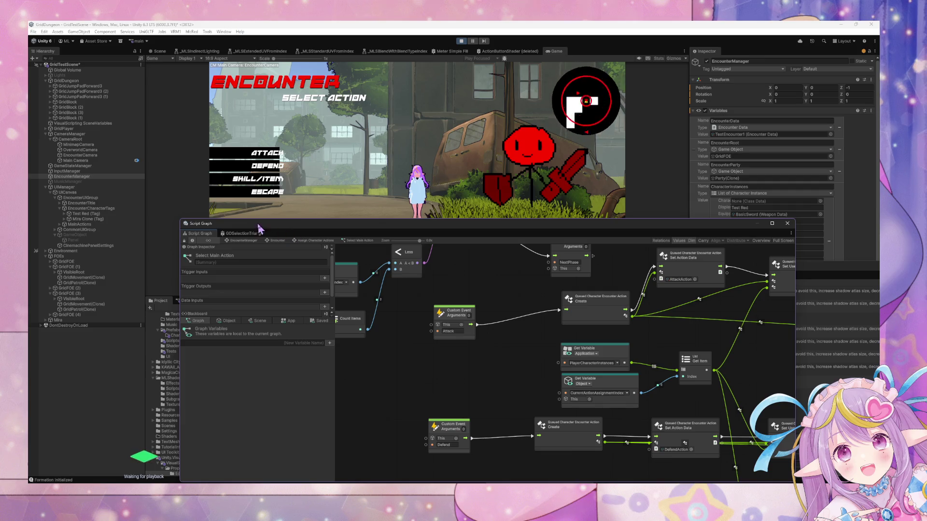
{"action": "left_click", "coordinate": [240, 241]}
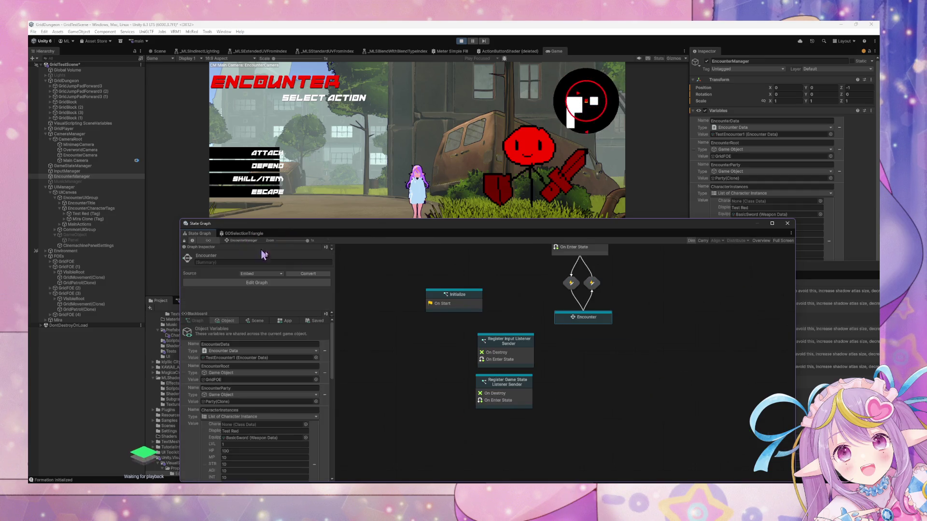
Step: Drill through Encounter and Assign Character Actions into Target Selection, selecting the List Clear node
{"action": "double_click", "coordinate": [588, 318]}
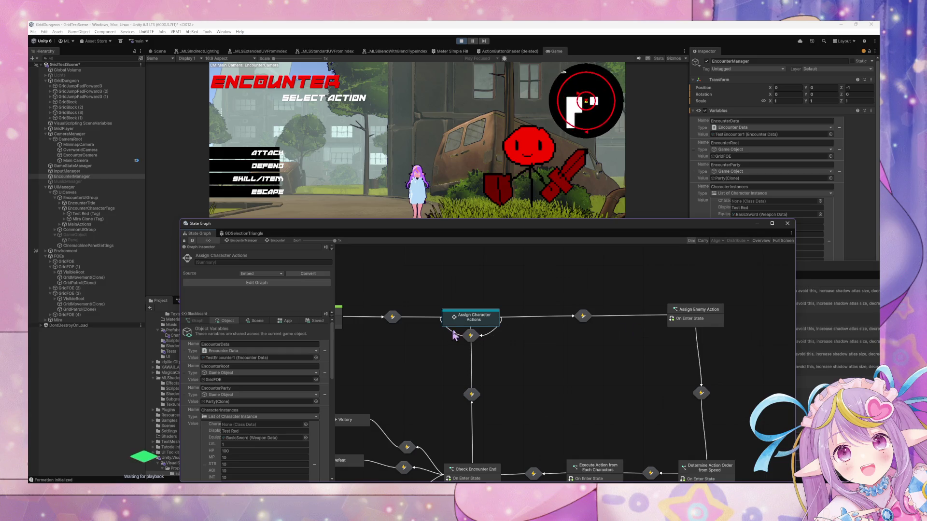
{"action": "double_click", "coordinate": [472, 319]}
{"action": "double_click", "coordinate": [587, 321]}
{"action": "scroll", "coordinate": [493, 325], "scroll_direction": "up", "scroll_amount": 5}
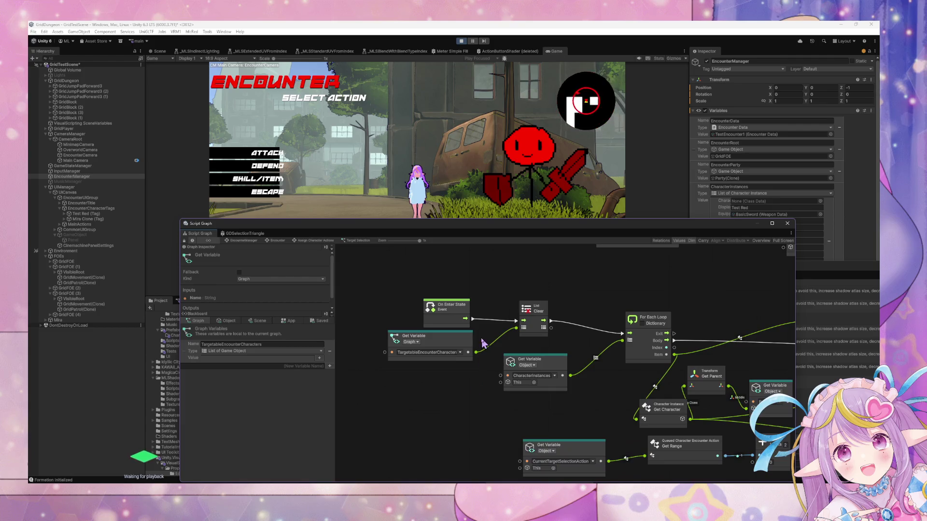
{"action": "left_click_drag", "start_coordinate": [472, 319], "coordinate": [629, 333]}
{"action": "left_click", "coordinate": [437, 351]}
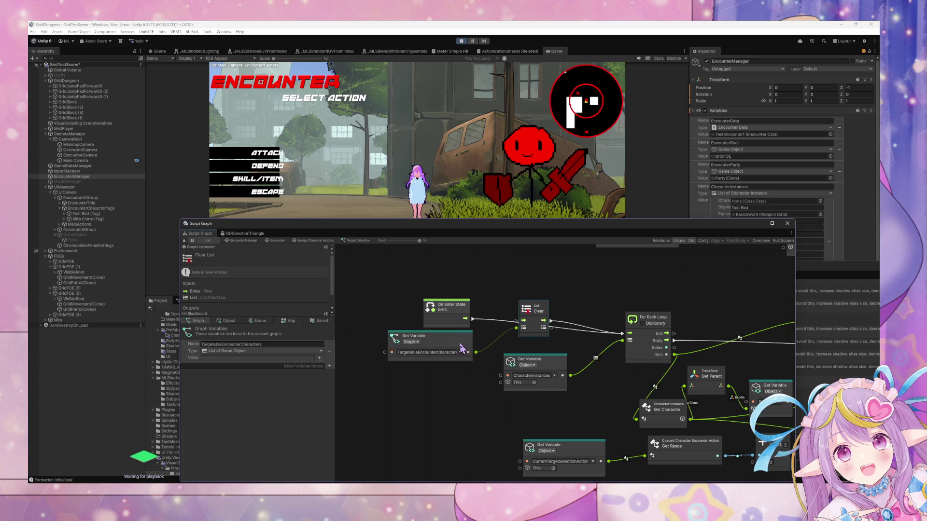
{"action": "scroll", "coordinate": [596, 280], "scroll_direction": "down", "scroll_amount": 3}
{"action": "scroll", "coordinate": [595, 280], "scroll_direction": "right", "scroll_amount": 10}
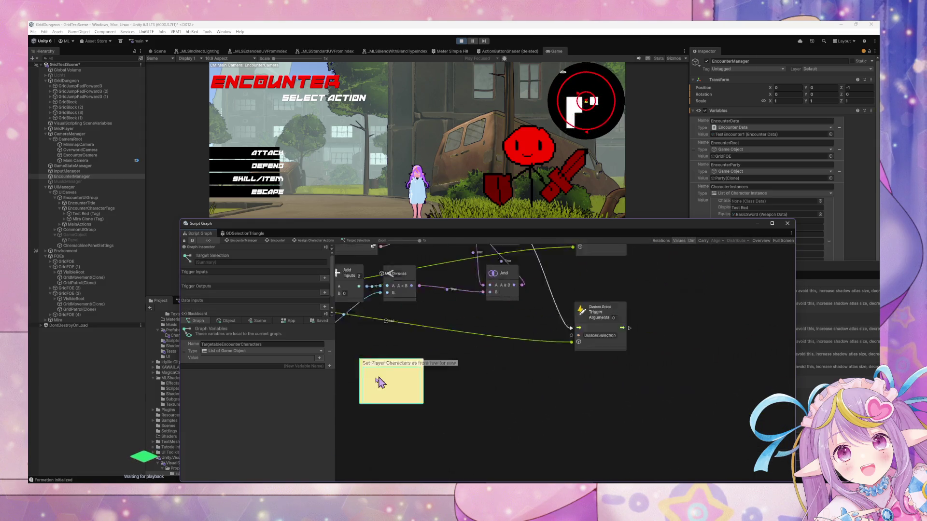
{"action": "left_click_drag", "start_coordinate": [347, 217], "coordinate": [542, 182]}
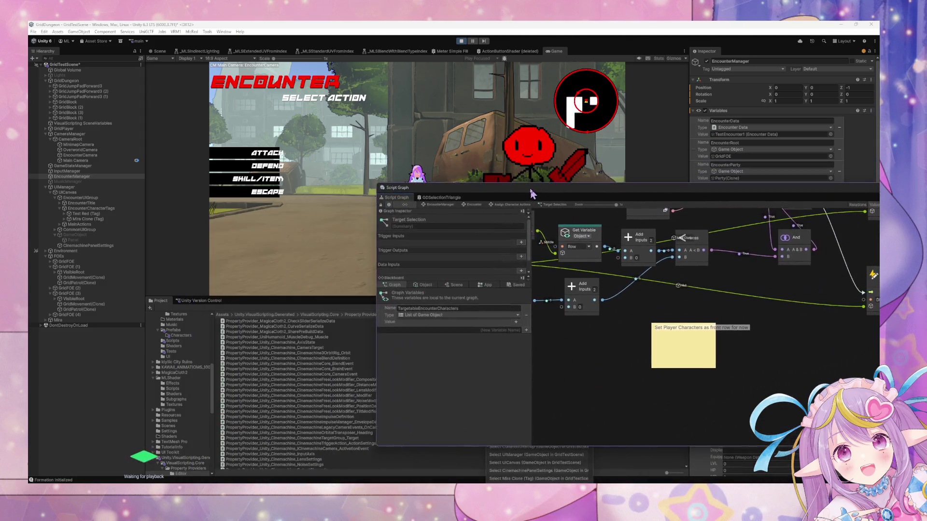
Step: List the contents of the GridDungeon Scripts folder in the Project window
{"action": "scroll", "coordinate": [185, 390], "scroll_direction": "up", "scroll_amount": 3}
{"action": "scroll", "coordinate": [185, 390], "scroll_direction": "up", "scroll_amount": 2}
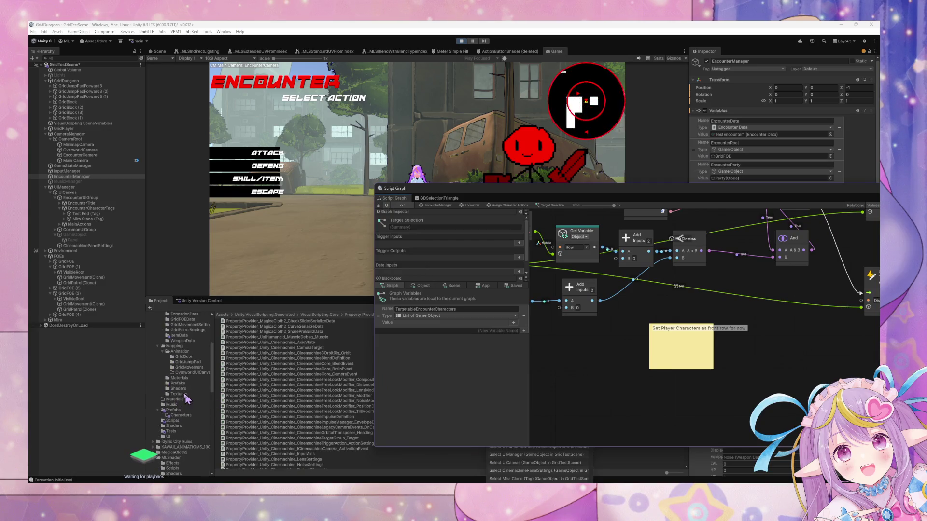
{"action": "left_click", "coordinate": [185, 421]}
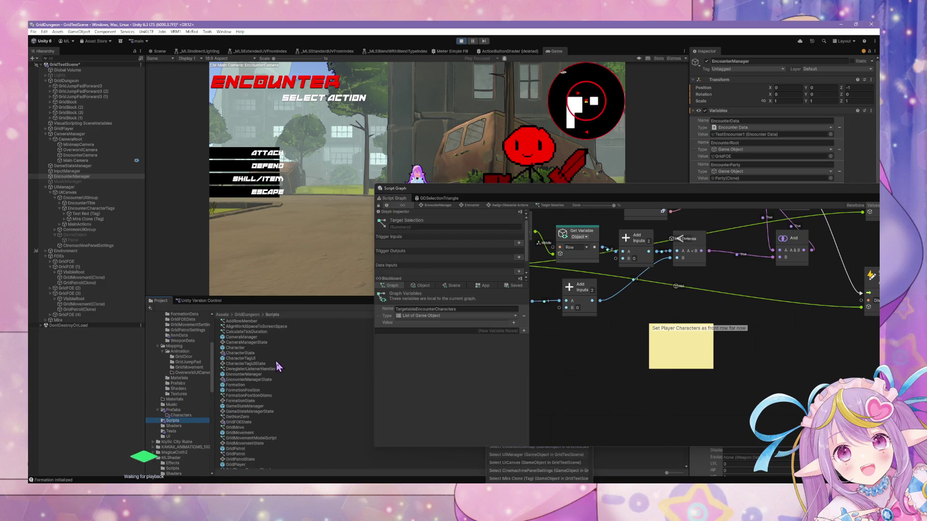
{"action": "scroll", "coordinate": [278, 367], "scroll_direction": "down", "scroll_amount": 5}
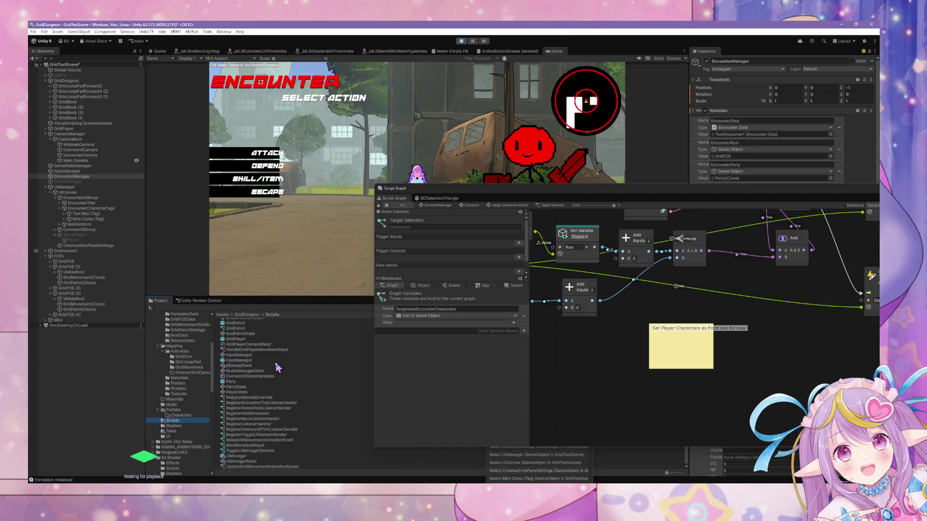
{"action": "scroll", "coordinate": [277, 368], "scroll_direction": "up", "scroll_amount": 2}
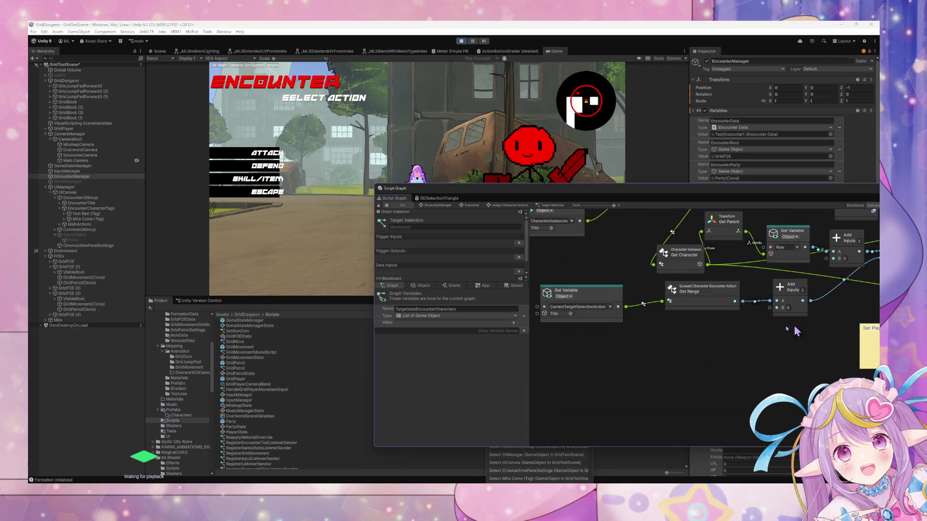
{"action": "scroll", "coordinate": [642, 319], "scroll_direction": "down", "scroll_amount": 10}
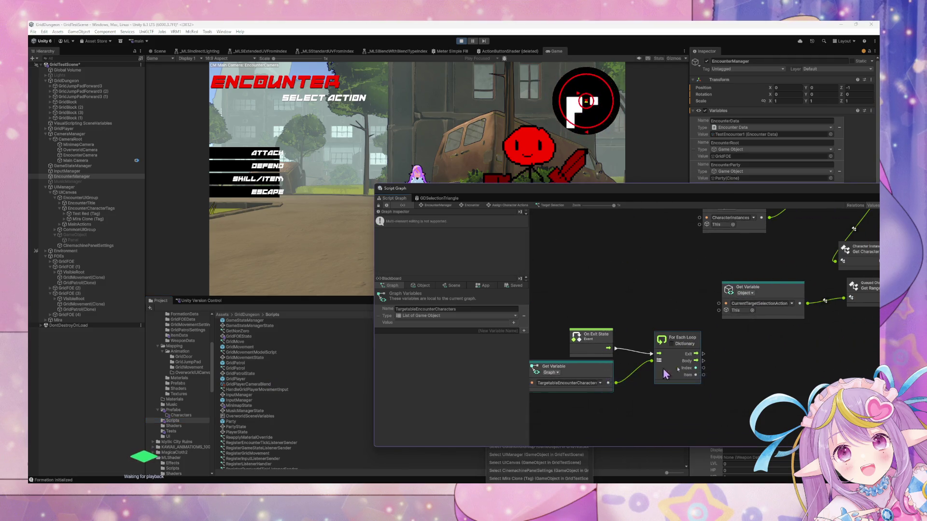
{"action": "scroll", "coordinate": [627, 343], "scroll_direction": "up", "scroll_amount": 5}
Step: Reposition the DisableSelection trigger and On Exit State node, then connect On Exit State to the trigger
{"action": "left_click", "coordinate": [644, 341]}
{"action": "scroll", "coordinate": [578, 373], "scroll_direction": "down", "scroll_amount": 10}
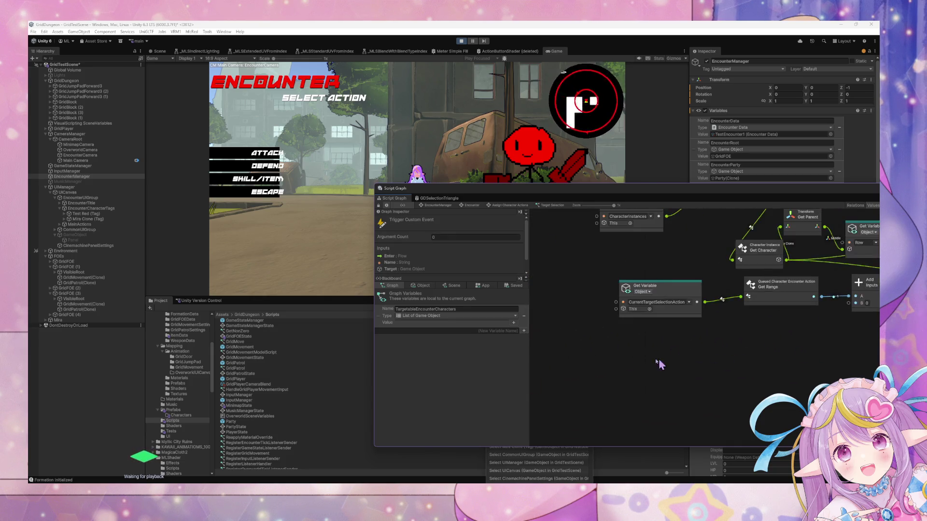
{"action": "mouse_move", "coordinate": [747, 320]}
{"action": "left_mouse_down"}
{"action": "mouse_move", "coordinate": [710, 347]}
{"action": "mouse_move", "coordinate": [732, 331]}
{"action": "left_mouse_up"}
{"action": "mouse_move", "coordinate": [663, 331]}
{"action": "left_mouse_down"}
{"action": "mouse_move", "coordinate": [659, 345]}
{"action": "mouse_move", "coordinate": [714, 342]}
{"action": "left_mouse_up"}
{"action": "left_click", "coordinate": [744, 350]}
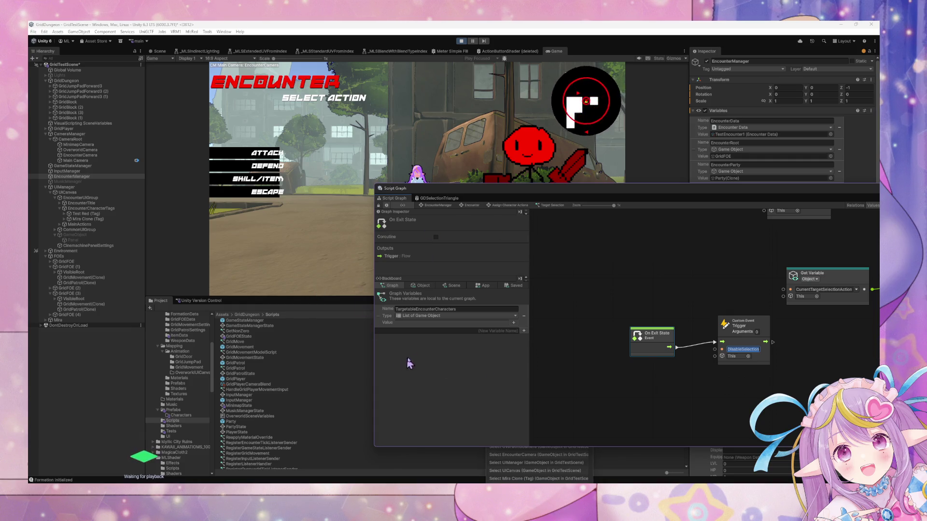
Step: Drag SendBroadcastInput from the Scripts folder into the graph as a subgraph node
{"action": "scroll", "coordinate": [305, 419], "scroll_direction": "up", "scroll_amount": 5}
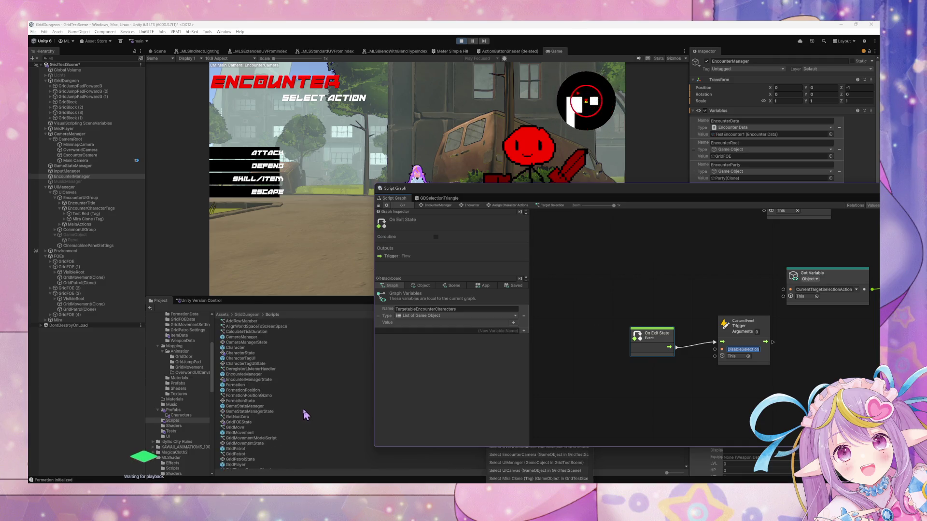
{"action": "scroll", "coordinate": [305, 416], "scroll_direction": "down", "scroll_amount": 8}
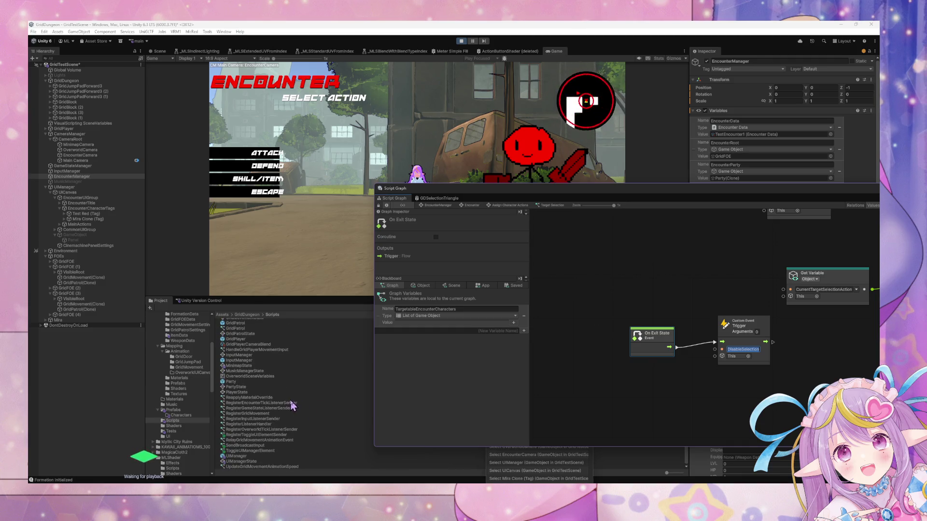
{"action": "mouse_move", "coordinate": [245, 446]}
{"action": "left_mouse_down"}
{"action": "mouse_move", "coordinate": [600, 343]}
{"action": "mouse_move", "coordinate": [647, 378]}
{"action": "mouse_move", "coordinate": [713, 379]}
{"action": "left_mouse_up"}
Step: Feed On Exit State into Send Broadcast Input and set Input Name to DisableSelection. Delete the old Custom Event Trigger
{"action": "left_click_drag", "start_coordinate": [670, 346], "coordinate": [700, 386]}
{"action": "left_click", "coordinate": [745, 350]}
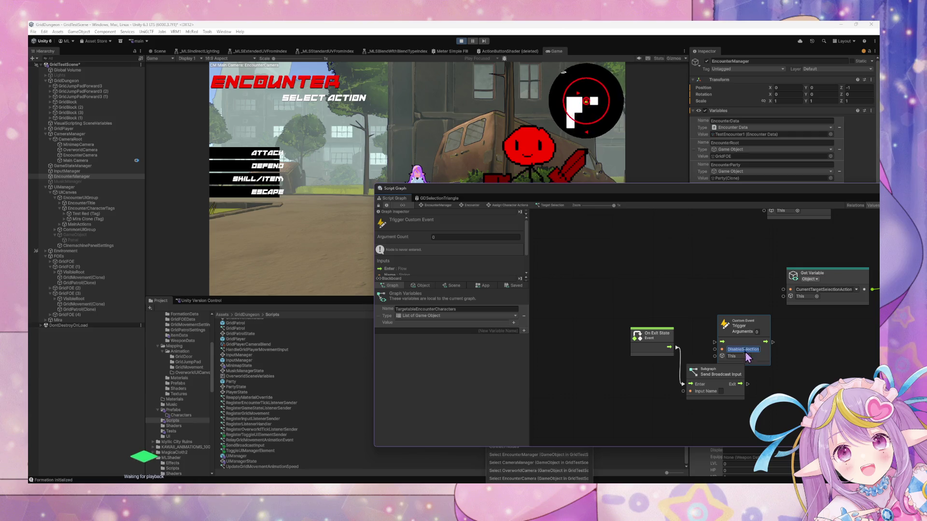
{"action": "key", "text": "ctrl+c"}
{"action": "left_click", "coordinate": [724, 392]}
{"action": "key", "text": "ctrl+v"}
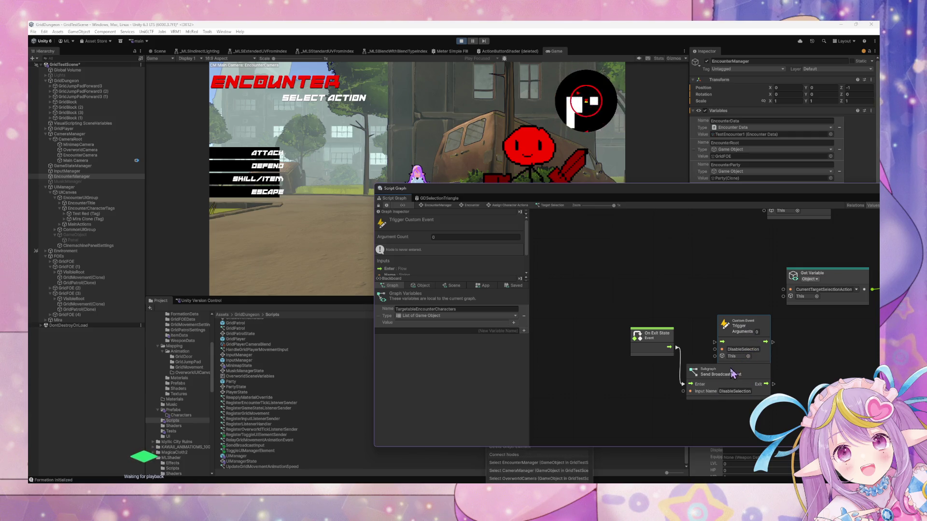
{"action": "key", "text": "Delete"}
{"action": "left_click_drag", "start_coordinate": [655, 329], "coordinate": [625, 373]}
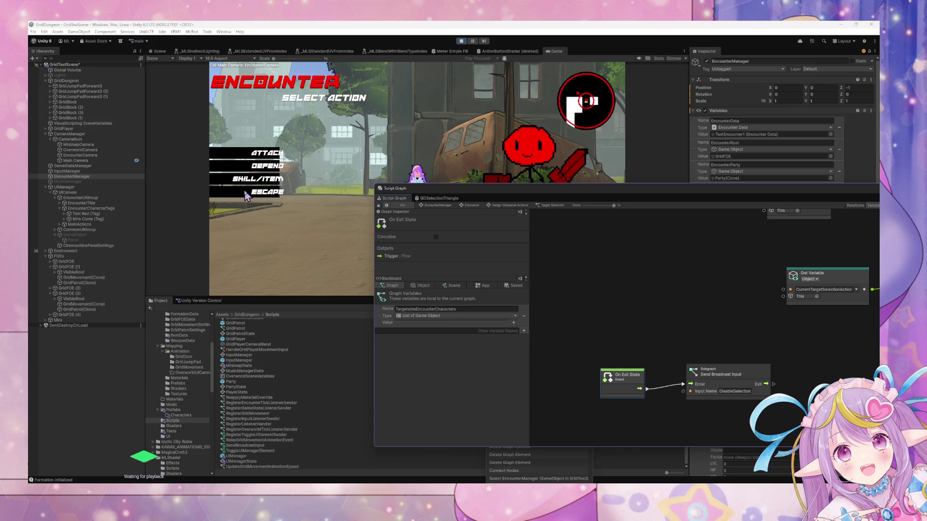
Step: Repeatedly enter and cancel target selection from the action menu, then flee the encounter
{"action": "key", "text": "Return"}
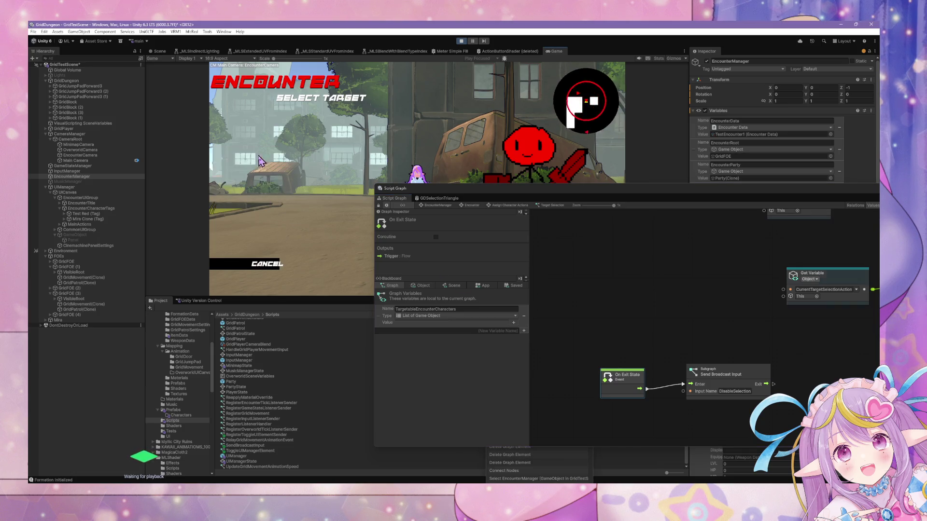
{"action": "left_click", "coordinate": [255, 274]}
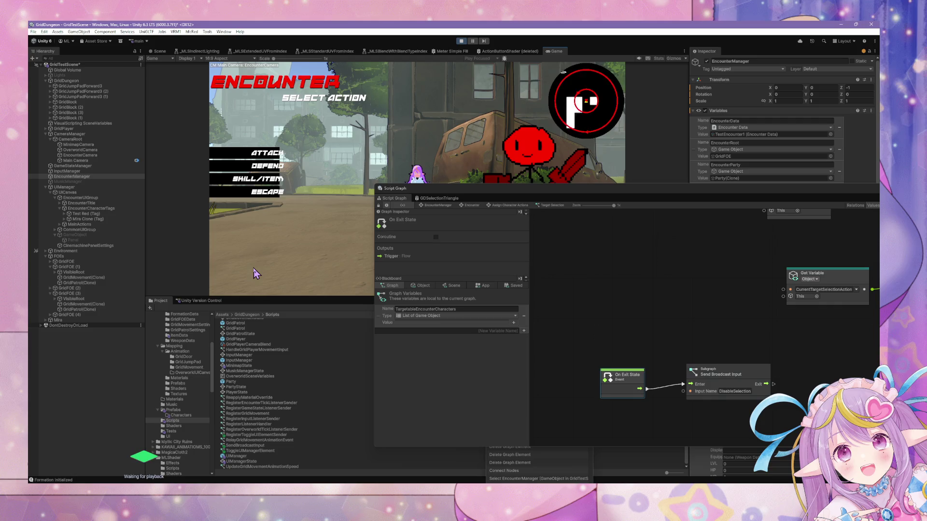
{"action": "left_click", "coordinate": [265, 169]}
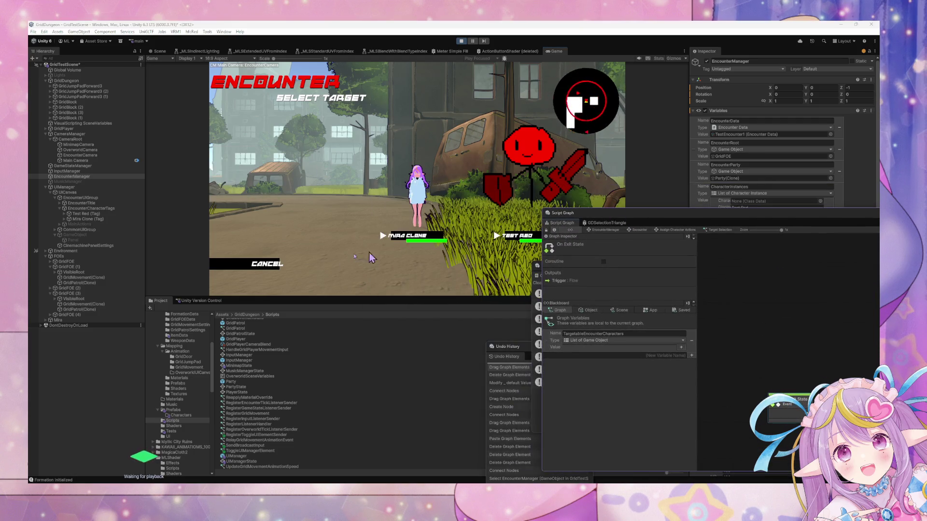
{"action": "left_click", "coordinate": [271, 267]}
{"action": "left_click", "coordinate": [266, 166]}
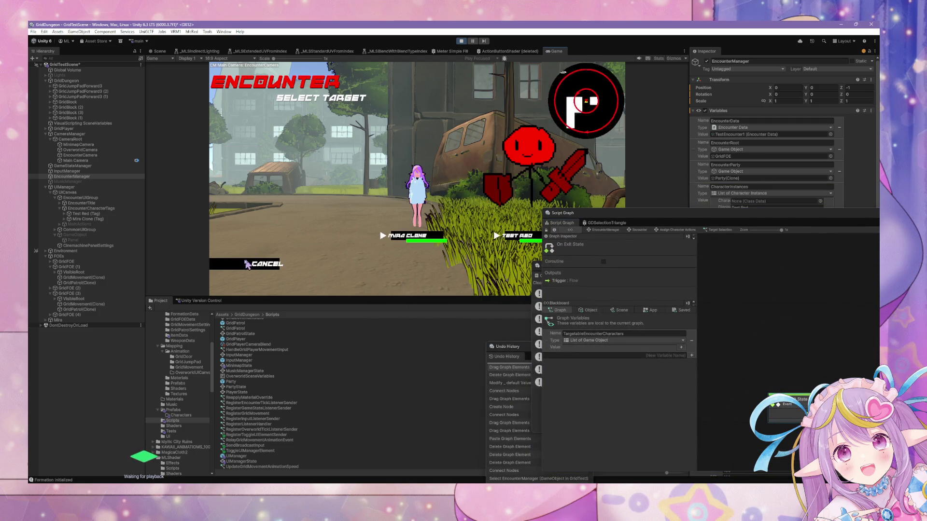
{"action": "left_click", "coordinate": [251, 264]}
{"action": "left_click", "coordinate": [266, 167]}
{"action": "left_click", "coordinate": [256, 265]}
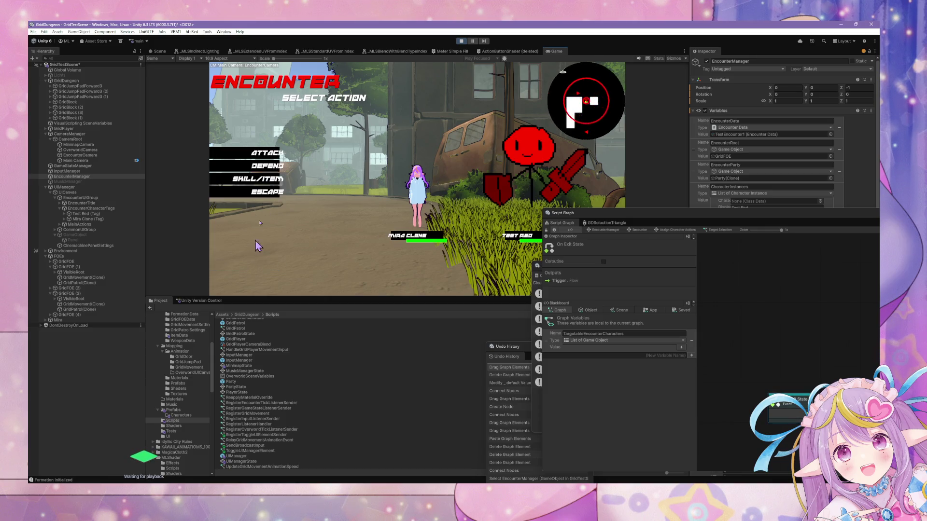
{"action": "left_click", "coordinate": [265, 156]}
{"action": "left_click", "coordinate": [261, 263]}
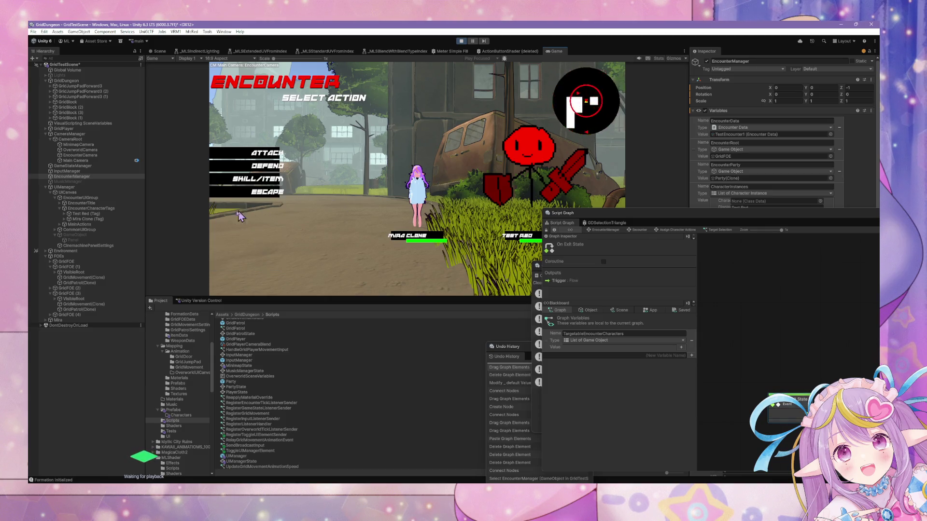
{"action": "left_click", "coordinate": [250, 195]}
Step: Walk into a new encounter and attack Test Red for 10 damage
{"action": "key", "text": "w"}
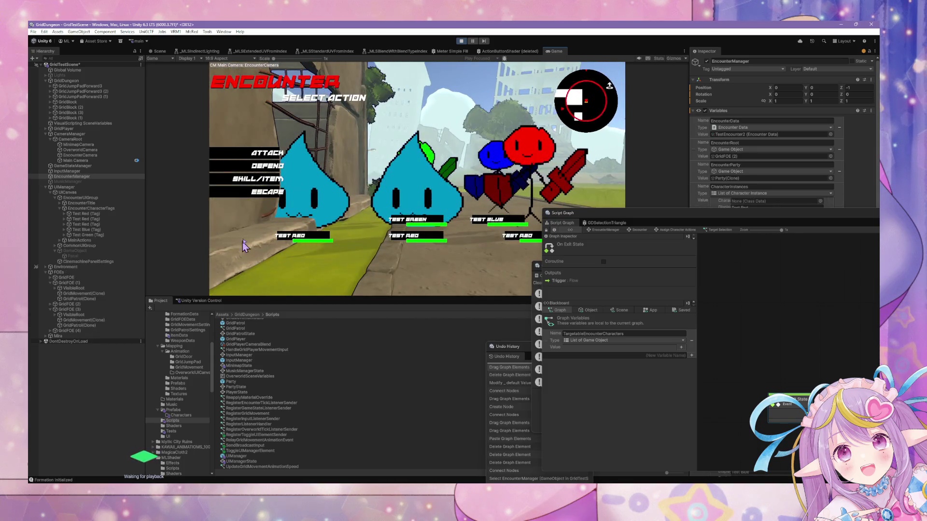
{"action": "left_click", "coordinate": [241, 154]}
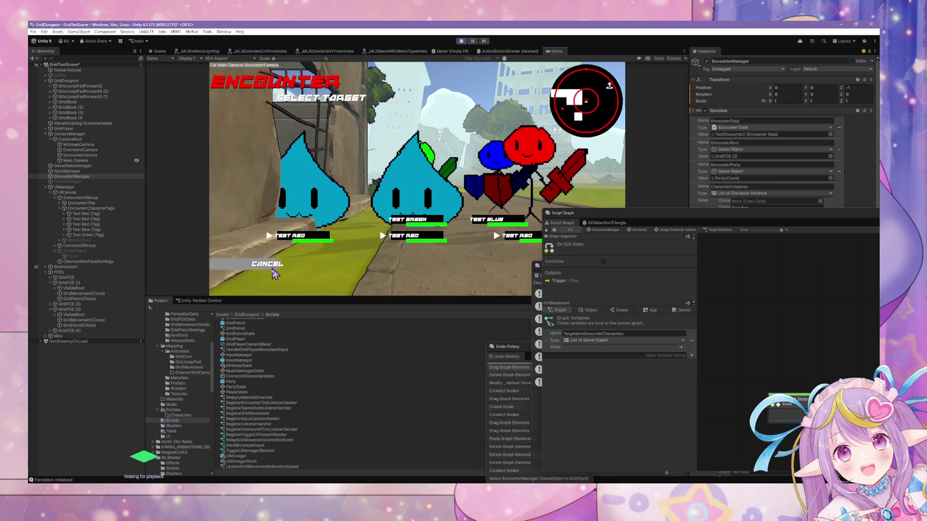
{"action": "left_click", "coordinate": [302, 240]}
{"action": "left_click", "coordinate": [241, 152]}
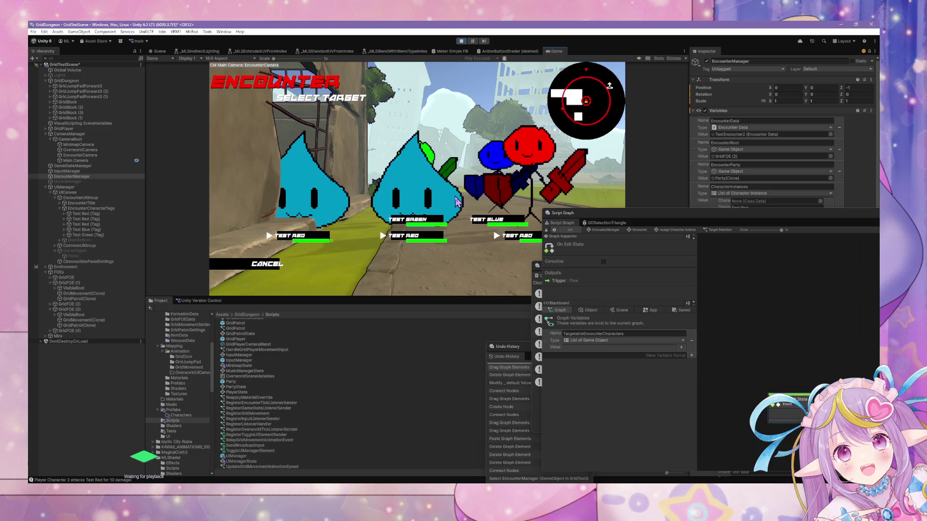
{"action": "left_click", "coordinate": [278, 261]}
Step: In the App variables, equip Player Character 2 with BasicBow and Player Character 1 with BasicSword
{"action": "left_click", "coordinate": [649, 310]}
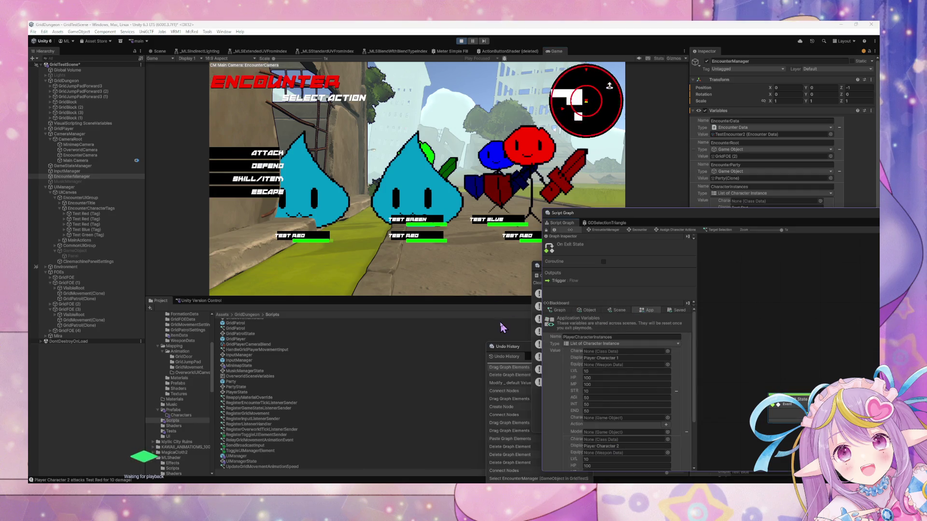
{"action": "scroll", "coordinate": [626, 359], "scroll_direction": "down", "scroll_amount": 3}
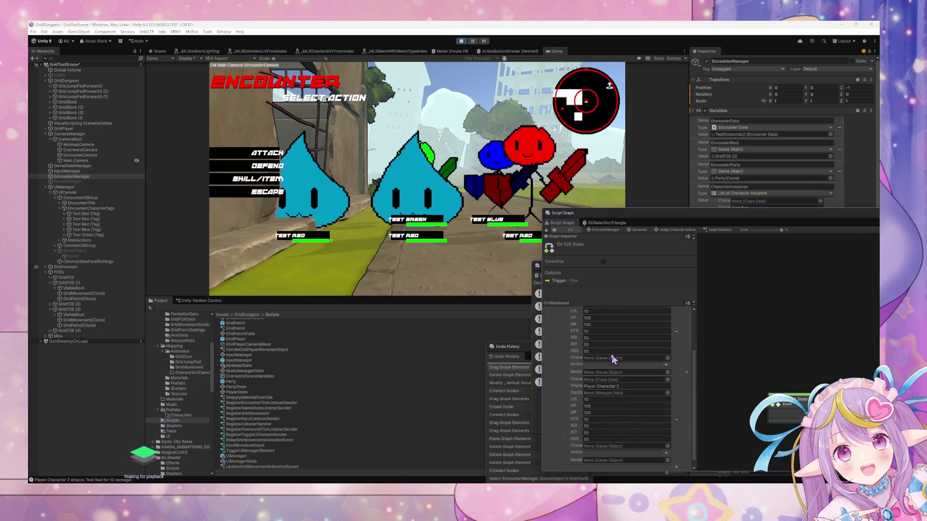
{"action": "left_click", "coordinate": [667, 393]}
{"action": "double_click", "coordinate": [461, 359]}
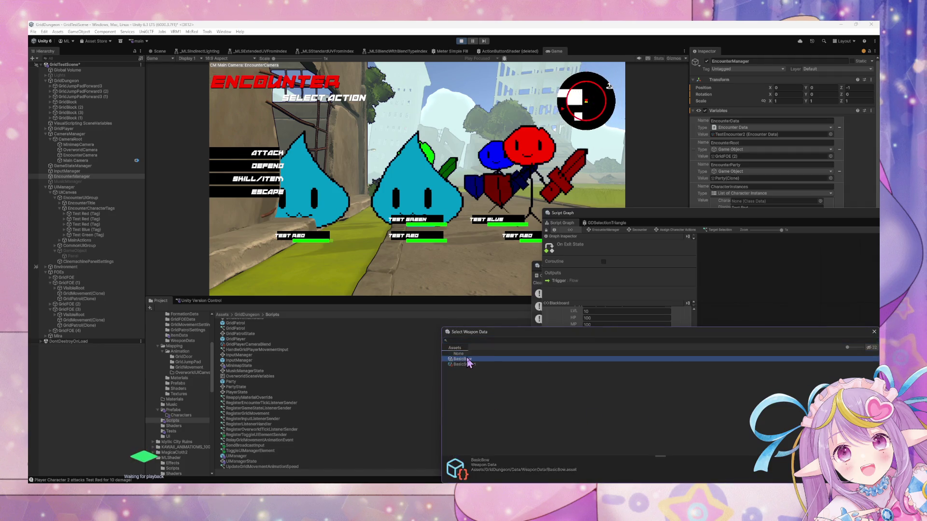
{"action": "scroll", "coordinate": [654, 386], "scroll_direction": "up", "scroll_amount": 2}
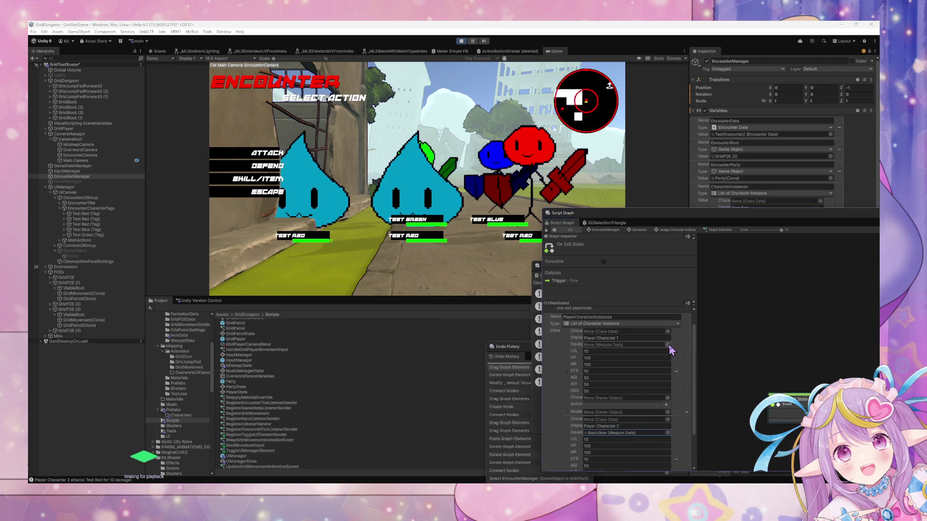
{"action": "left_click", "coordinate": [667, 345]}
{"action": "double_click", "coordinate": [456, 367]}
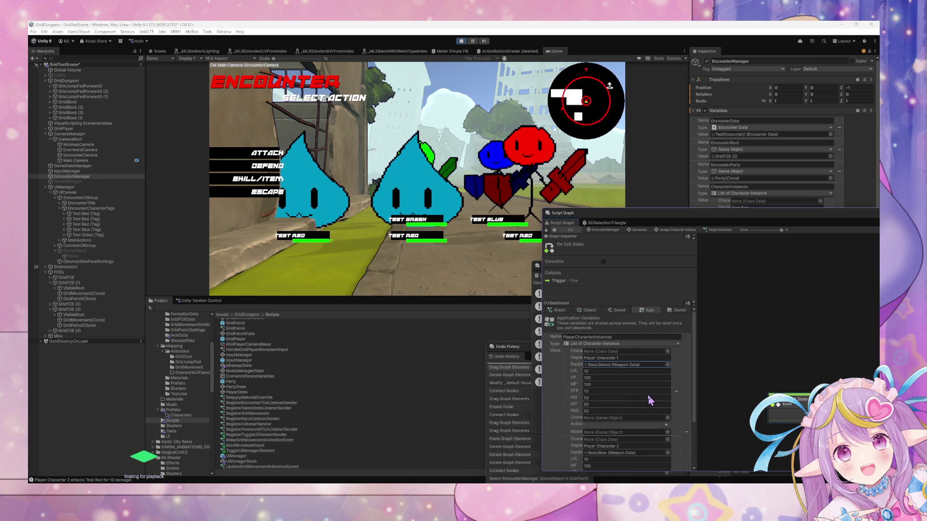
{"action": "left_click", "coordinate": [273, 153]}
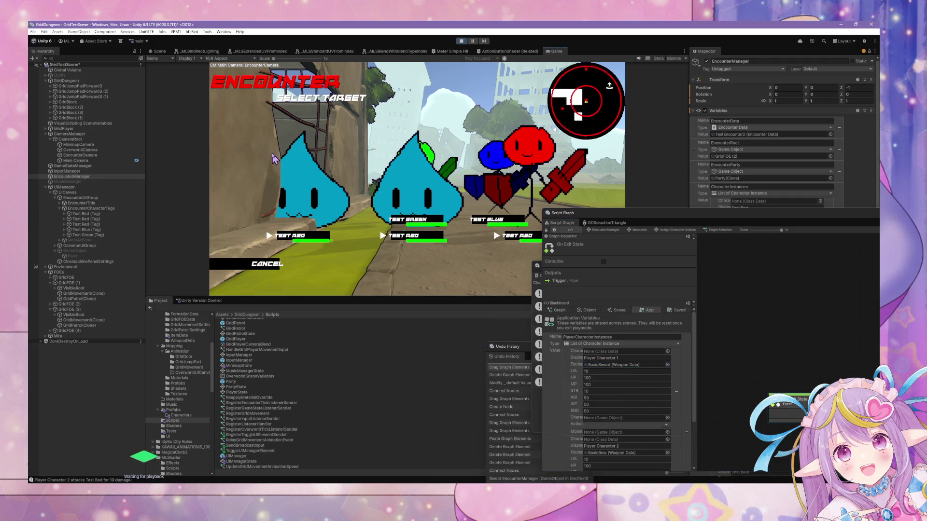
Step: Choose ATTACK and target Test Blue in the encounter
{"action": "left_click", "coordinate": [223, 264]}
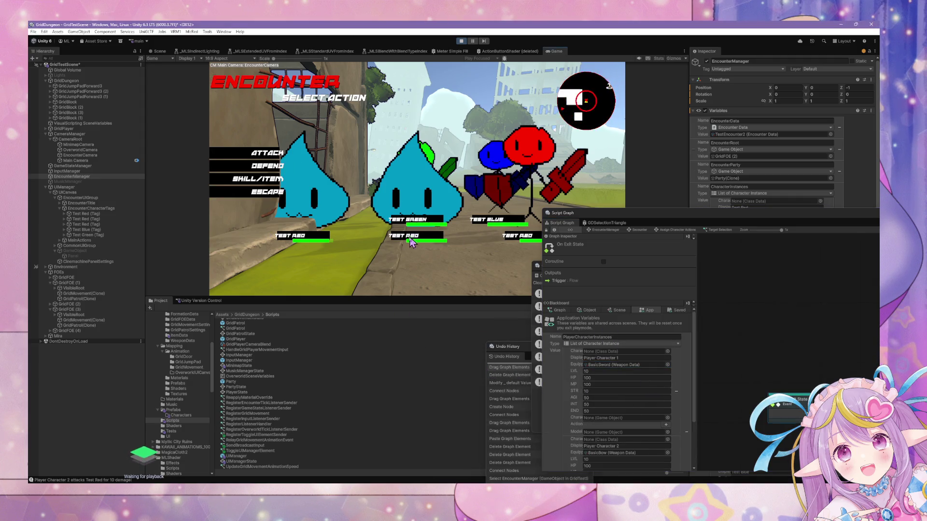
{"action": "left_click", "coordinate": [240, 153]}
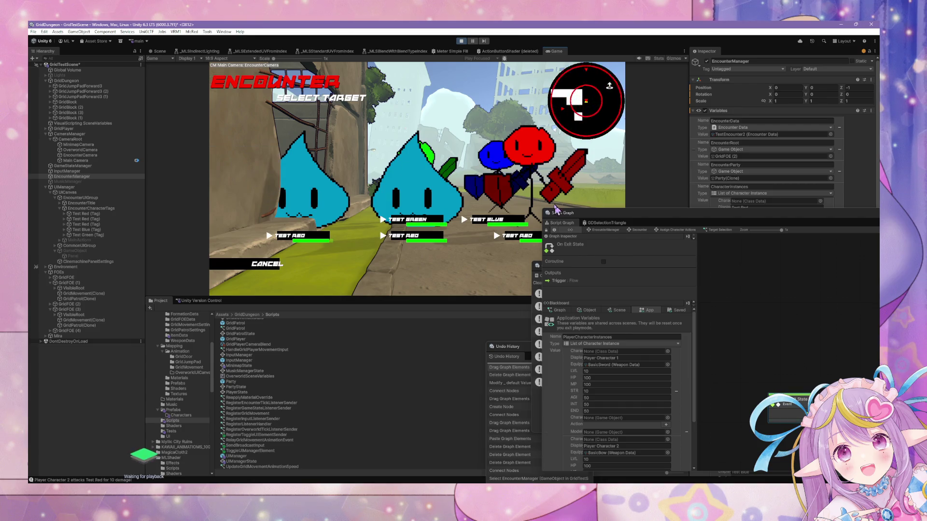
{"action": "left_click", "coordinate": [236, 264]}
{"action": "left_click", "coordinate": [250, 158]}
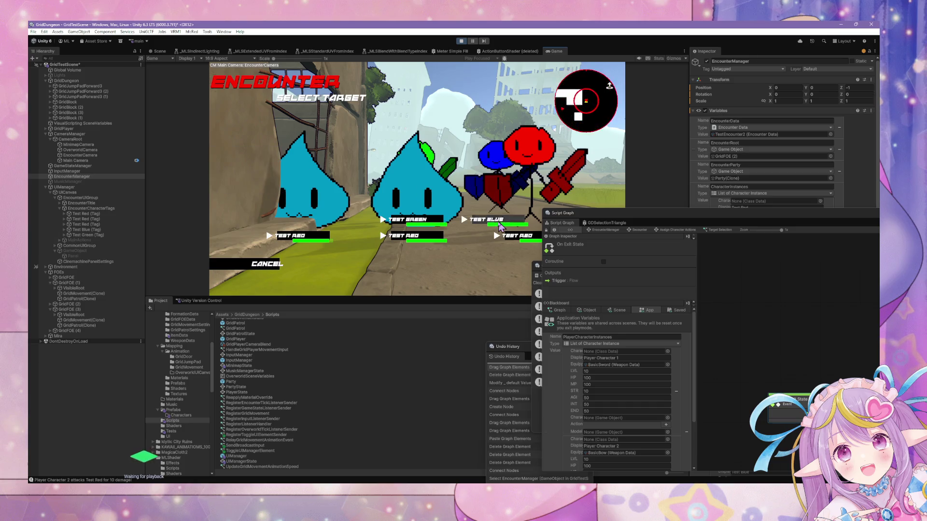
{"action": "left_click", "coordinate": [498, 225]}
{"action": "mouse_move", "coordinate": [630, 220]}
{"action": "left_mouse_down"}
{"action": "mouse_move", "coordinate": [421, 154]}
{"action": "mouse_move", "coordinate": [383, 181]}
{"action": "left_mouse_up"}
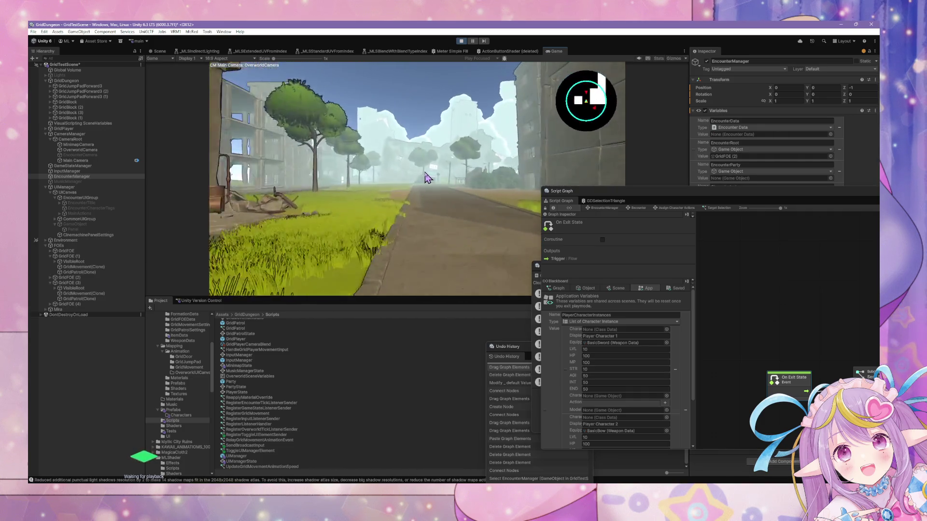
Step: Have Player Character 2 escape, then go up to the Encounter state graph
{"action": "left_click", "coordinate": [283, 190]}
{"action": "left_click", "coordinate": [270, 154]}
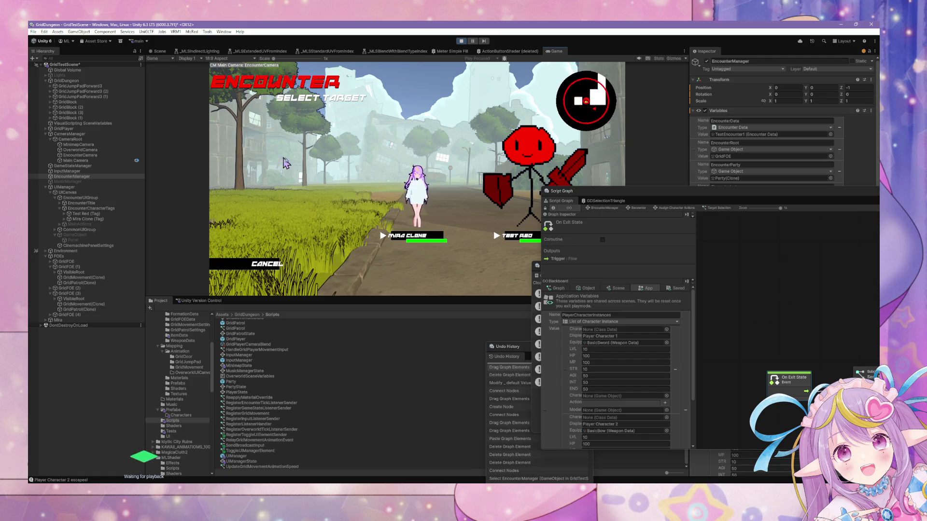
{"action": "left_click", "coordinate": [273, 266]}
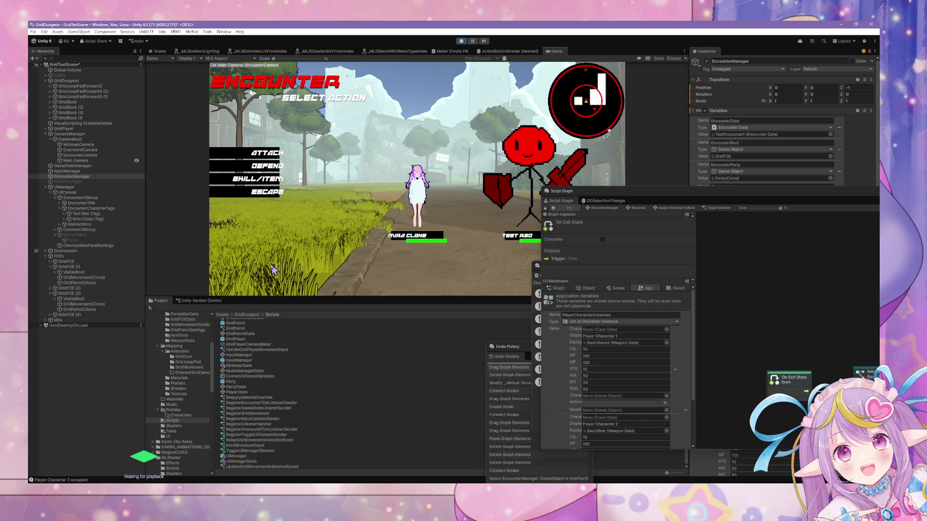
{"action": "left_click_drag", "start_coordinate": [611, 193], "coordinate": [331, 129]}
{"action": "left_click", "coordinate": [363, 144]}
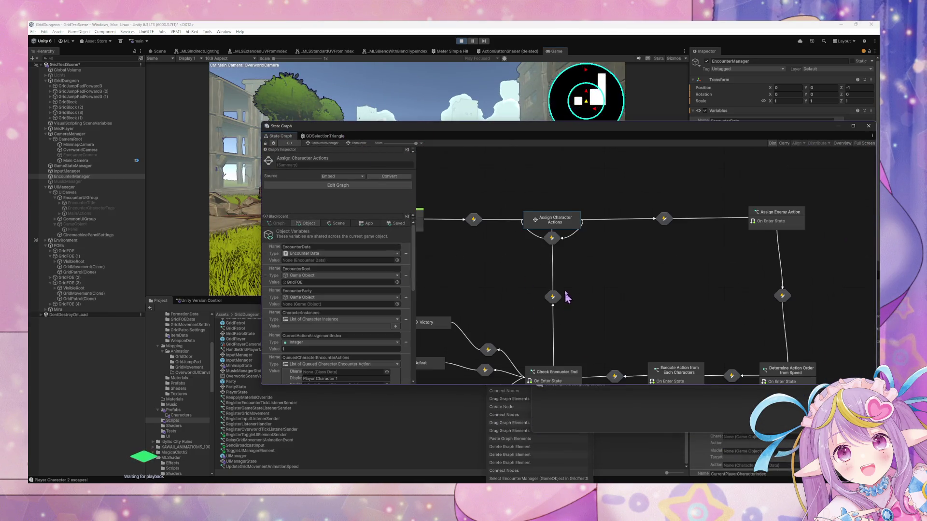
Step: Inspect the Execute Action from Each Characters state, stop play mode, and switch to VS Code
{"action": "scroll", "coordinate": [568, 300], "scroll_direction": "down", "scroll_amount": 3}
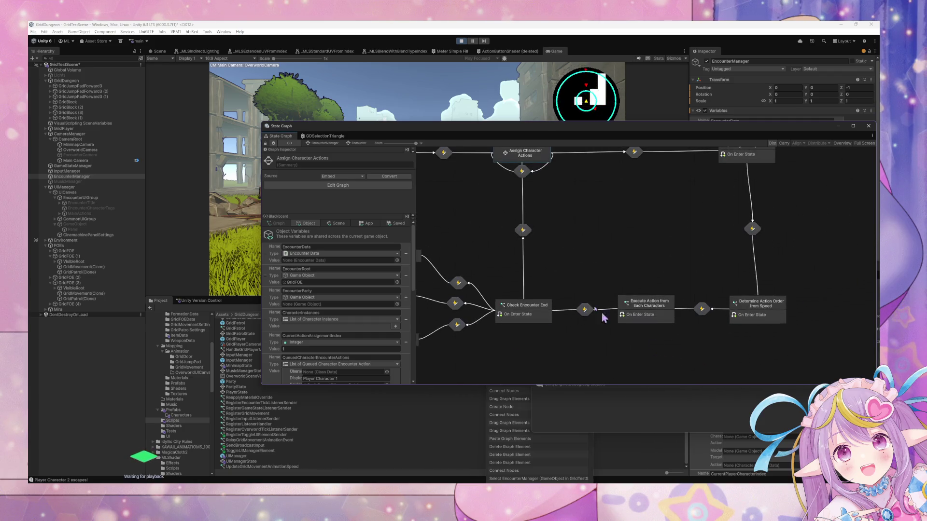
{"action": "scroll", "coordinate": [566, 290], "scroll_direction": "up", "scroll_amount": 2}
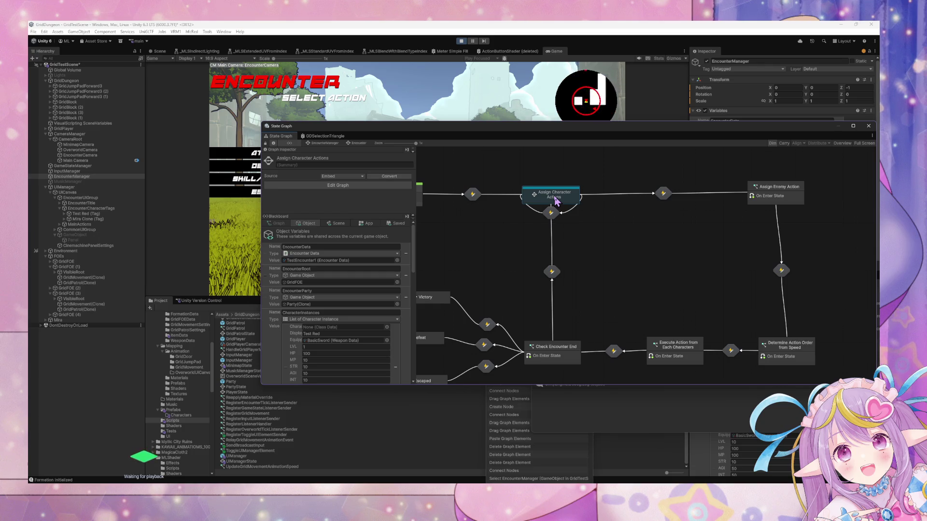
{"action": "left_click", "coordinate": [680, 361]}
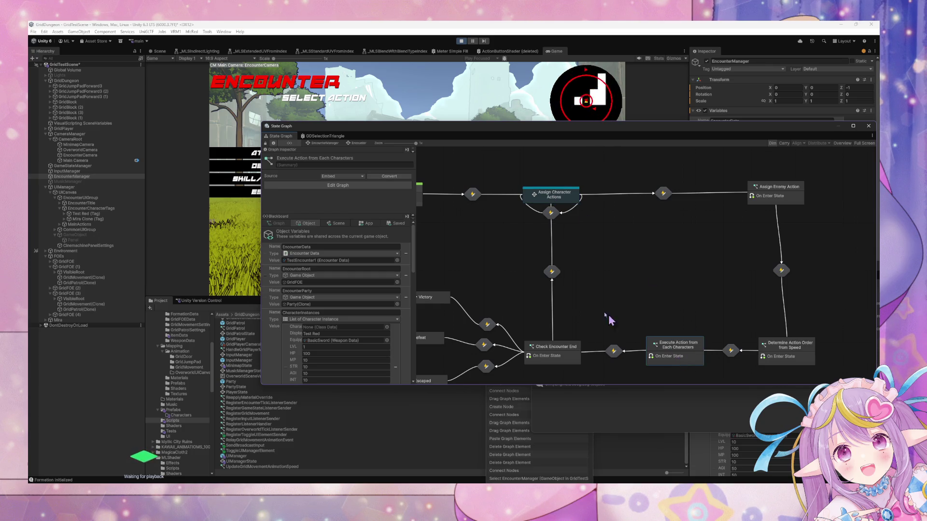
{"action": "scroll", "coordinate": [371, 254], "scroll_direction": "down", "scroll_amount": 10}
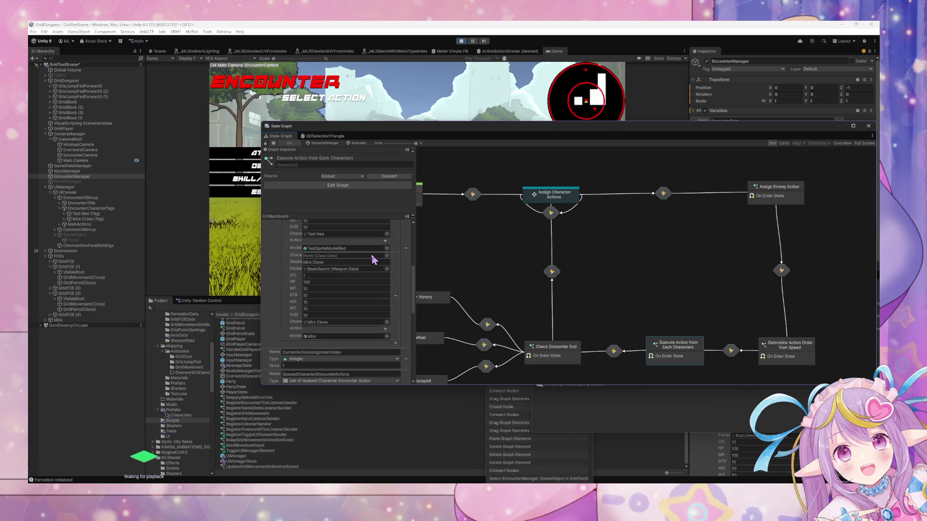
{"action": "scroll", "coordinate": [371, 254], "scroll_direction": "up", "scroll_amount": 10}
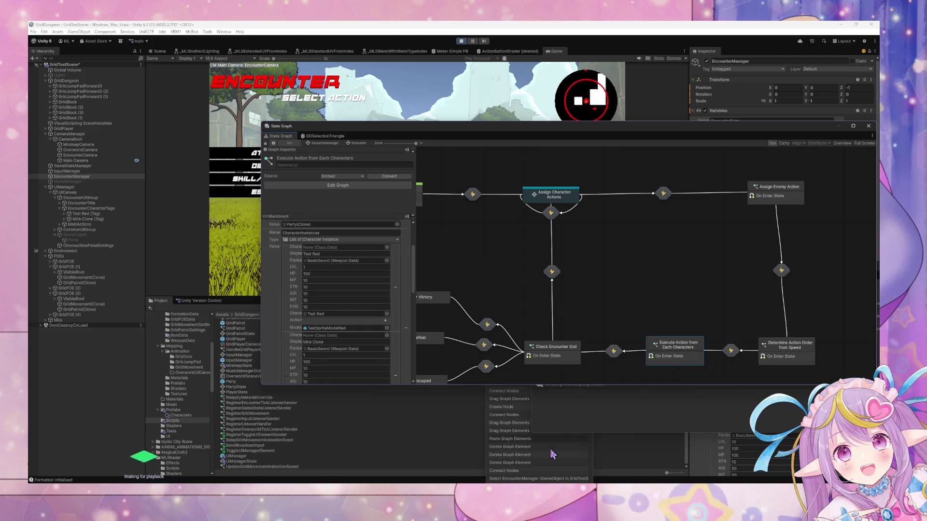
{"action": "left_click", "coordinate": [462, 42]}
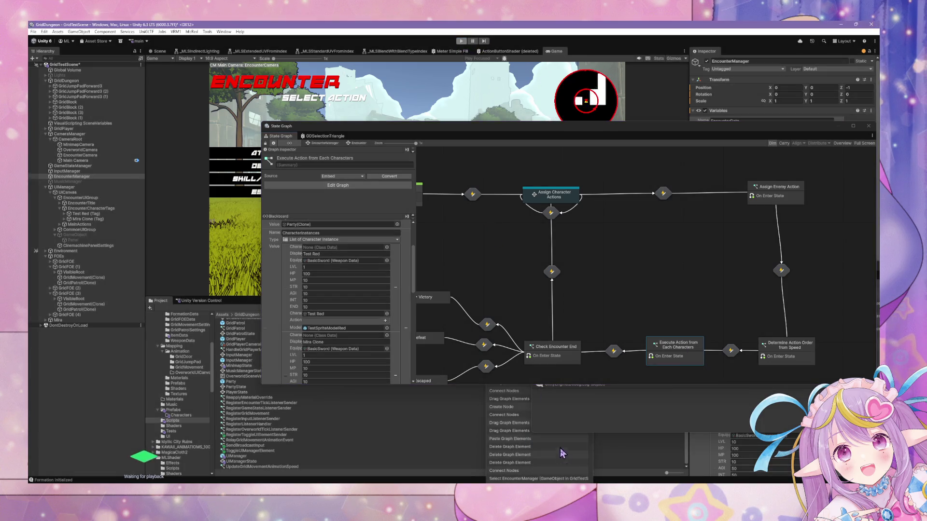
{"action": "key", "text": "alt+Tab"}
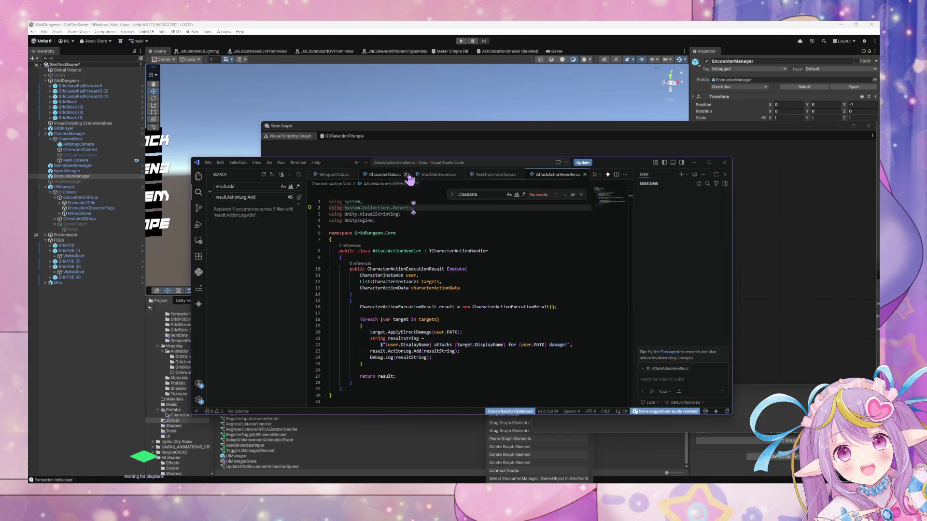
Step: In CharacterActionData.cs, add Escape and Defend entries after Item in the CharacterActionType enum
{"action": "scroll", "coordinate": [355, 179], "scroll_direction": "up", "scroll_amount": 5}
{"action": "scroll", "coordinate": [352, 177], "scroll_direction": "up", "scroll_amount": 5}
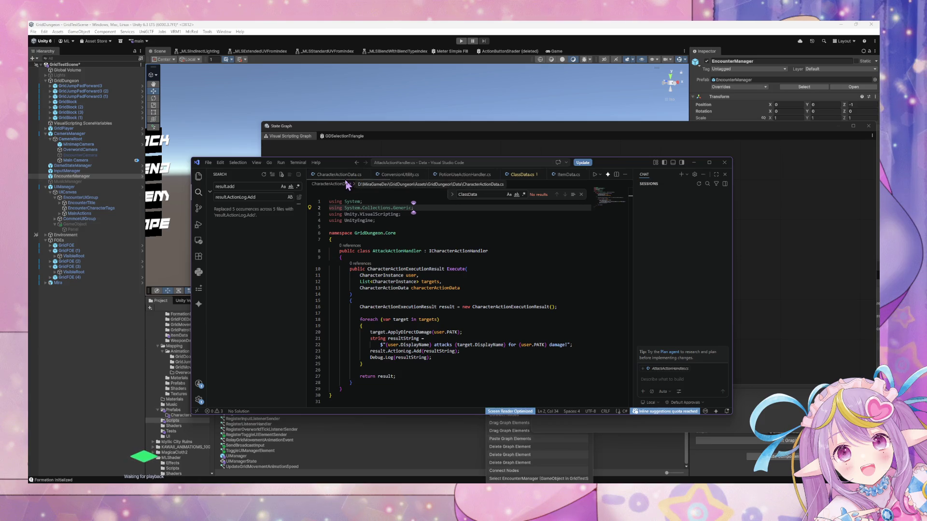
{"action": "left_click", "coordinate": [340, 174]}
{"action": "scroll", "coordinate": [422, 269], "scroll_direction": "up", "scroll_amount": 10}
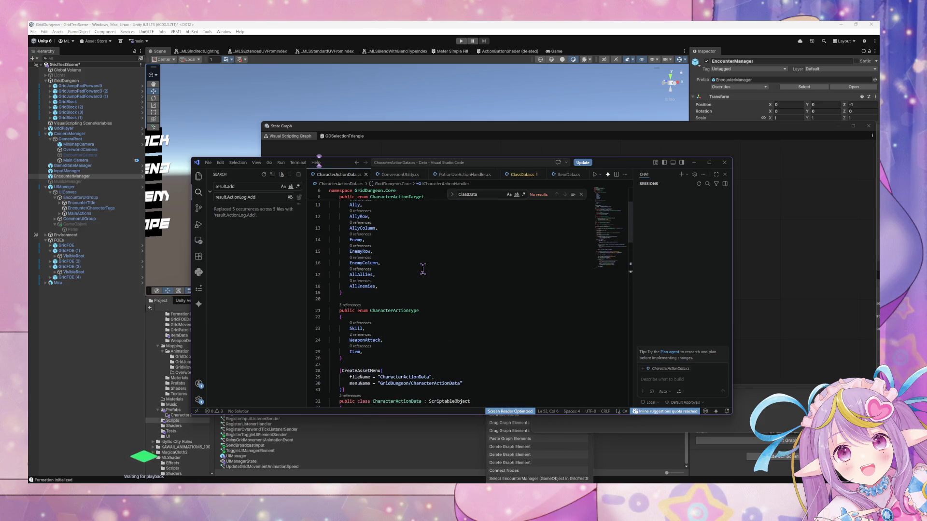
{"action": "left_click", "coordinate": [393, 354]}
{"action": "key", "text": "Return"}
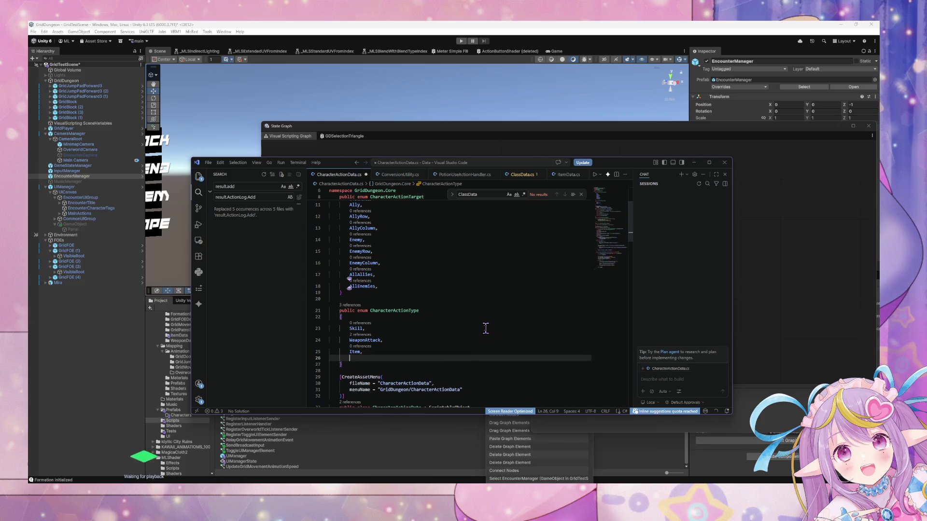
{"action": "type", "text": "Escape"}
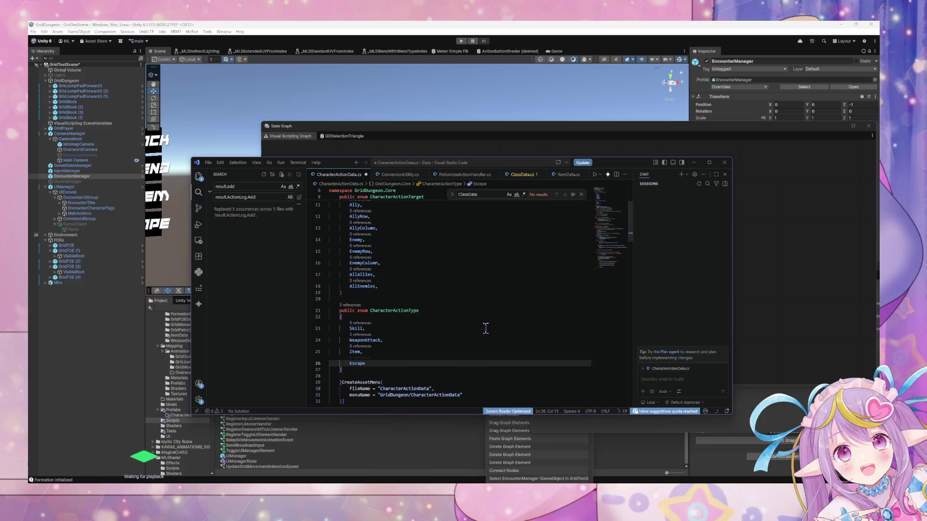
{"action": "key", "text": "Tab"}
{"action": "key", "text": "BackSpace"}
{"action": "key", "text": "BackSpace"}
{"action": "key", "text": "BackSpace"}
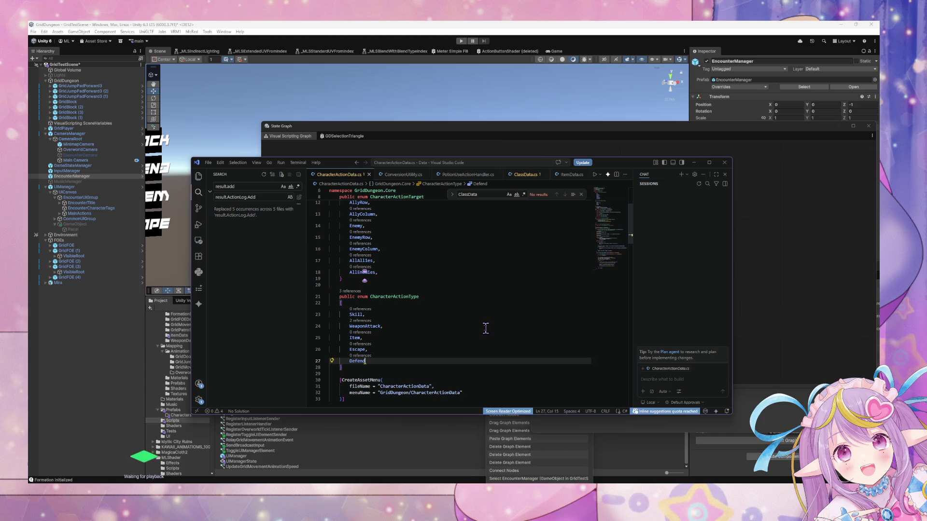
Step: Select the 'Defend,' line in the enum and cut it
{"action": "scroll", "coordinate": [476, 310], "scroll_direction": "down", "scroll_amount": 10}
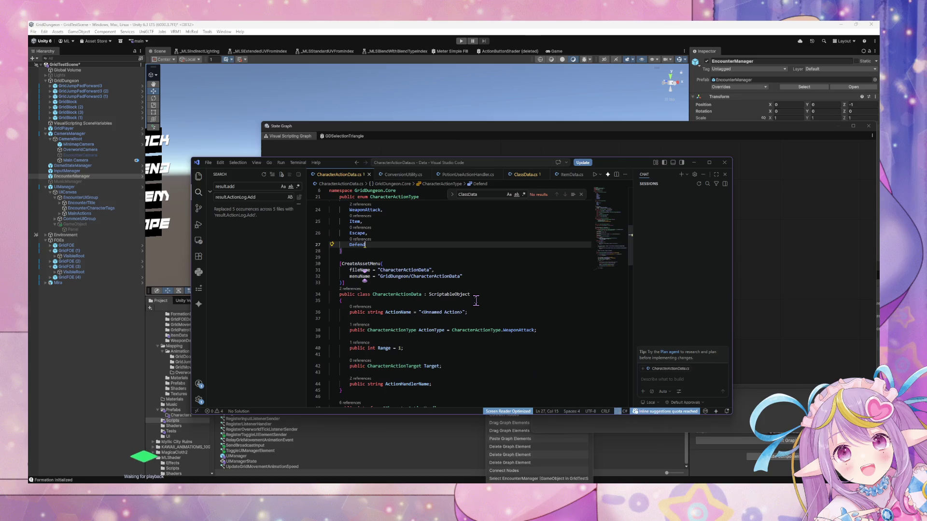
{"action": "scroll", "coordinate": [476, 299], "scroll_direction": "up", "scroll_amount": 7}
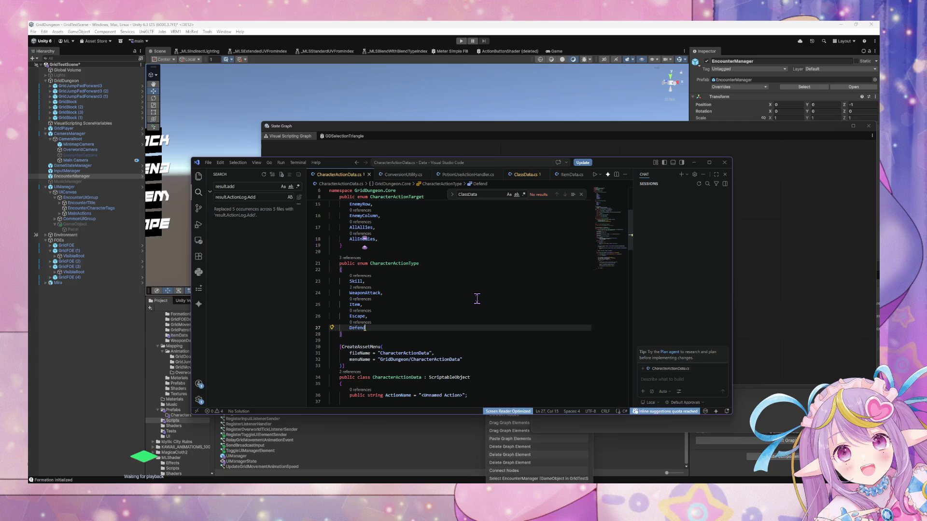
{"action": "scroll", "coordinate": [352, 309], "scroll_direction": "up", "scroll_amount": 2}
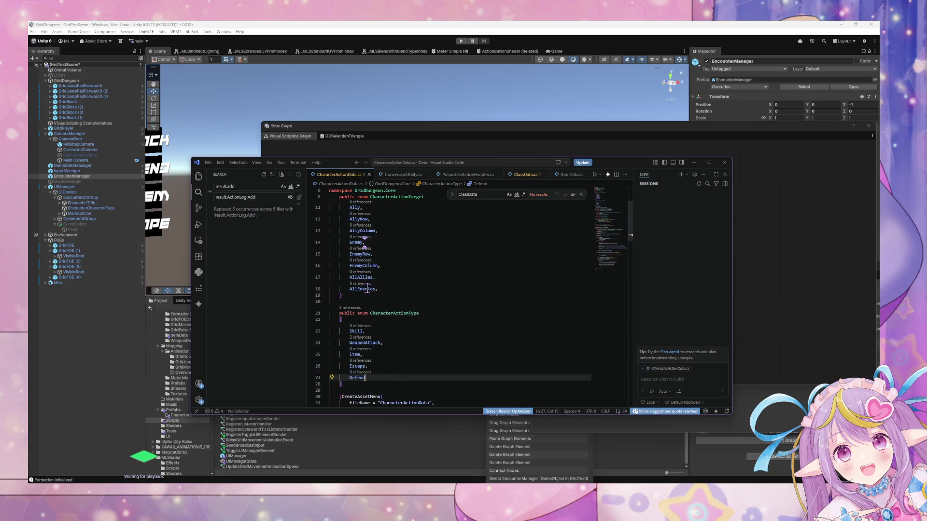
{"action": "scroll", "coordinate": [367, 286], "scroll_direction": "down", "scroll_amount": 3}
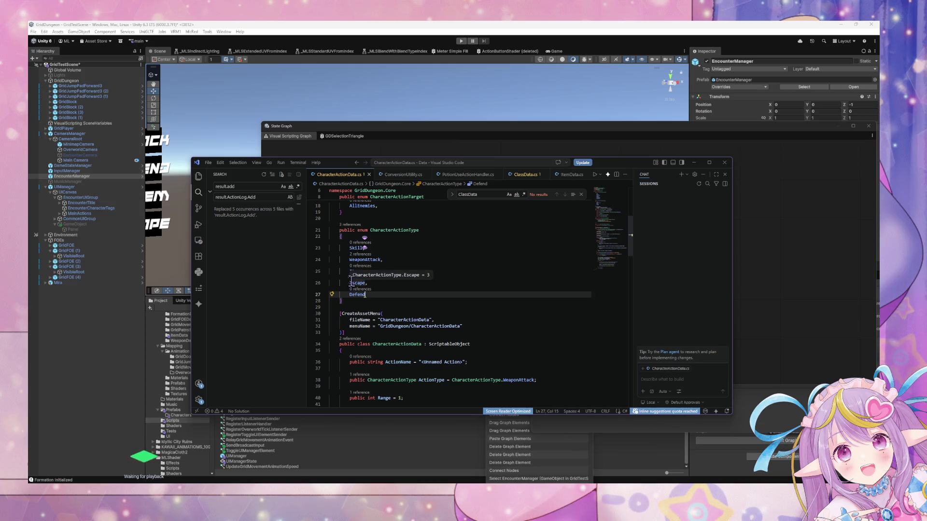
{"action": "left_click", "coordinate": [374, 303]}
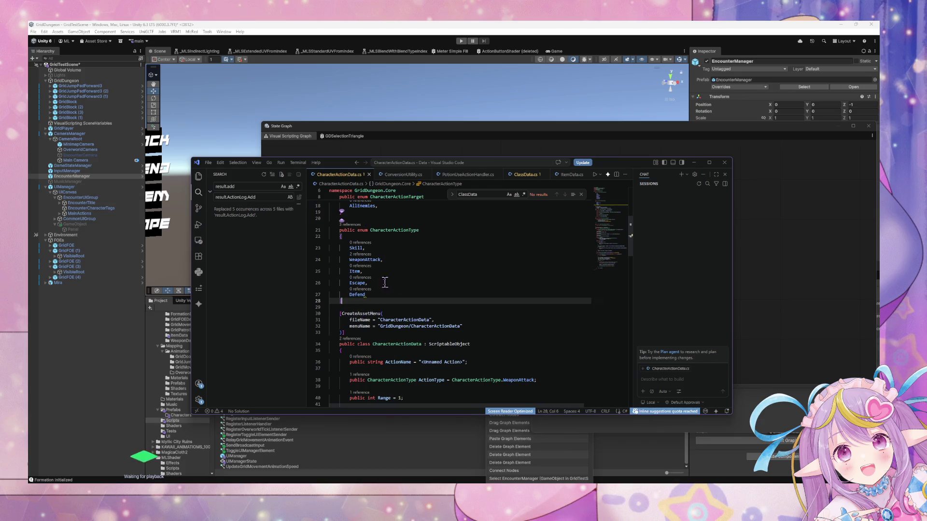
{"action": "left_click_drag", "start_coordinate": [374, 296], "coordinate": [313, 295]}
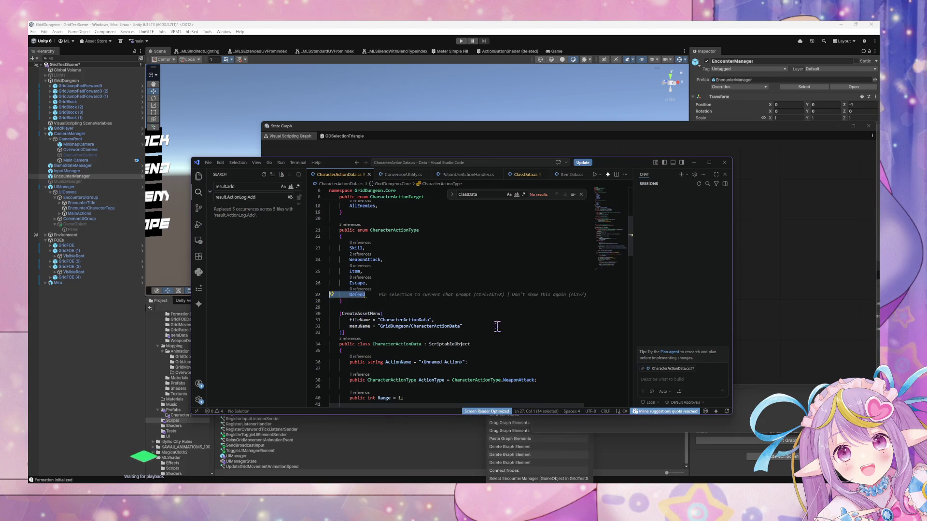
{"action": "key", "text": "ctrl+x"}
Step: Paste the Defend entry after Item and preview where Defend is referenced
{"action": "left_click", "coordinate": [385, 272]}
{"action": "key", "text": "Return"}
{"action": "key", "text": "ctrl+v"}
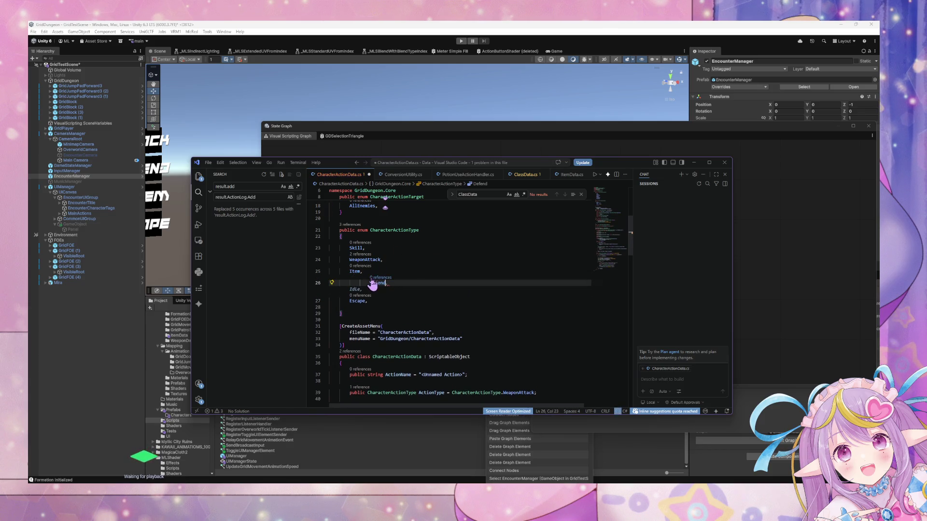
{"action": "left_click", "coordinate": [375, 278]}
{"action": "left_click", "coordinate": [460, 224]}
{"action": "key", "text": "Escape"}
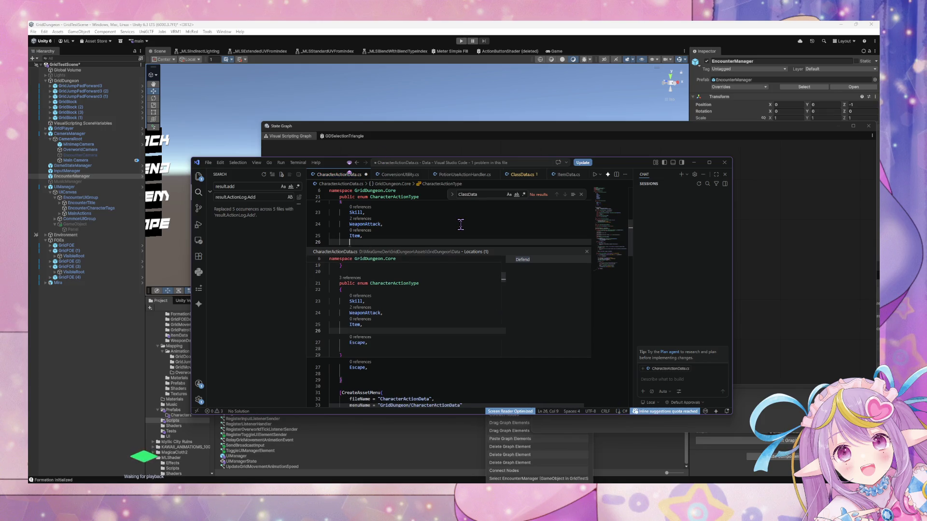
Step: Delete the Defend line, drop the trailing comma after Escape, and save CharacterActionData.cs
{"action": "left_click", "coordinate": [588, 246]}
{"action": "key", "text": "shift+Up"}
{"action": "key", "text": "BackSpace"}
{"action": "left_click", "coordinate": [385, 249]}
{"action": "key", "text": "BackSpace"}
{"action": "key", "text": "ctrl+s"}
Step: Review the updated enum and return to Unity's state graph
{"action": "scroll", "coordinate": [440, 241], "scroll_direction": "up", "scroll_amount": 2}
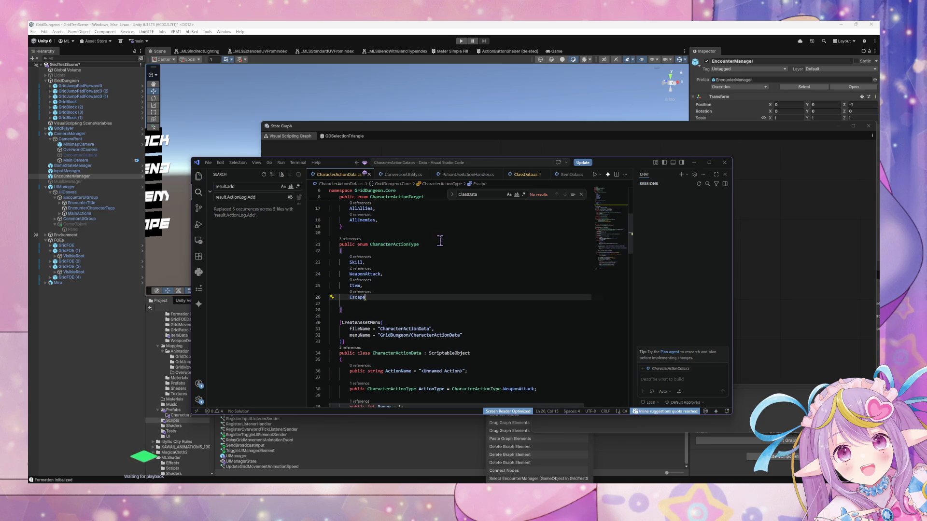
{"action": "scroll", "coordinate": [432, 248], "scroll_direction": "down", "scroll_amount": 2}
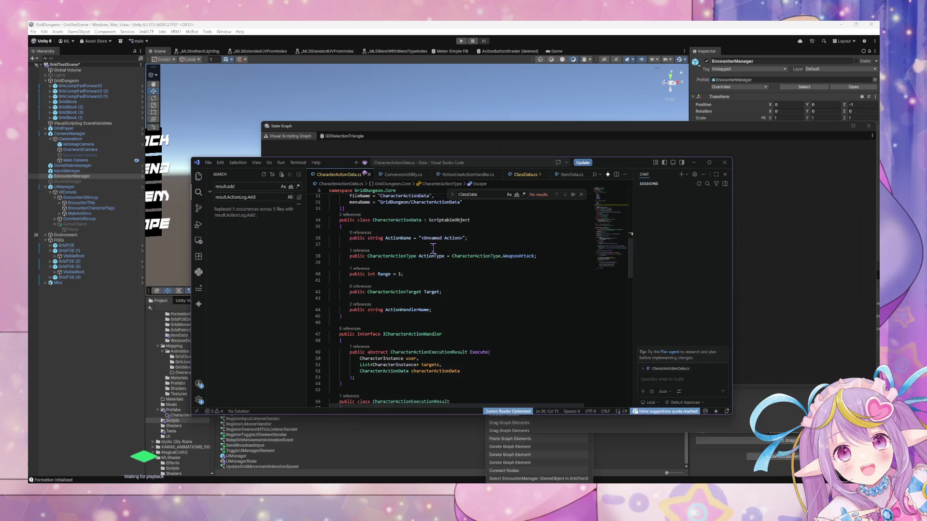
{"action": "scroll", "coordinate": [433, 247], "scroll_direction": "up", "scroll_amount": 2}
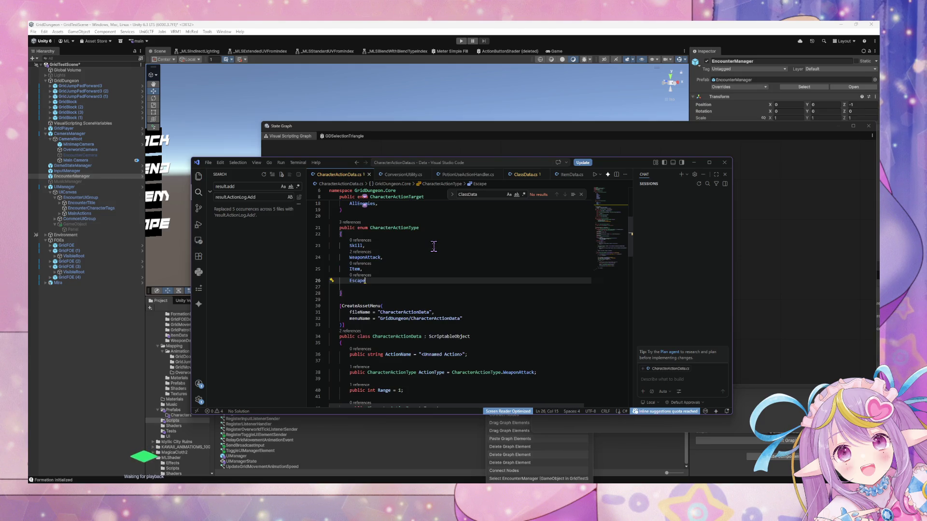
{"action": "left_click", "coordinate": [409, 246]}
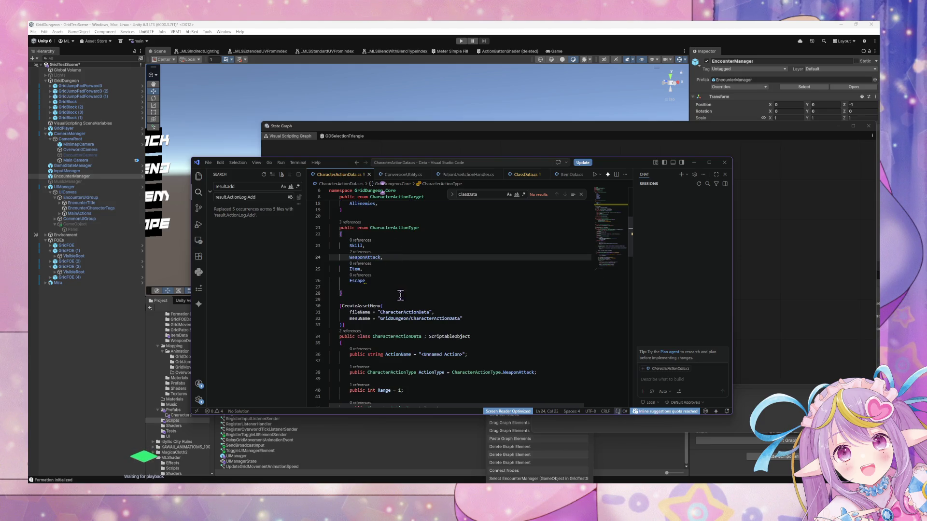
{"action": "left_click", "coordinate": [391, 281]}
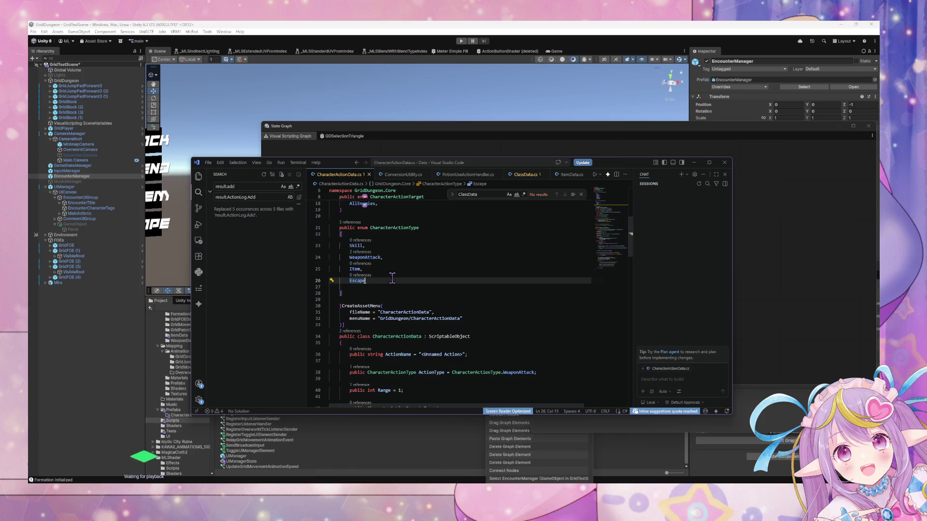
{"action": "left_click", "coordinate": [747, 328]}
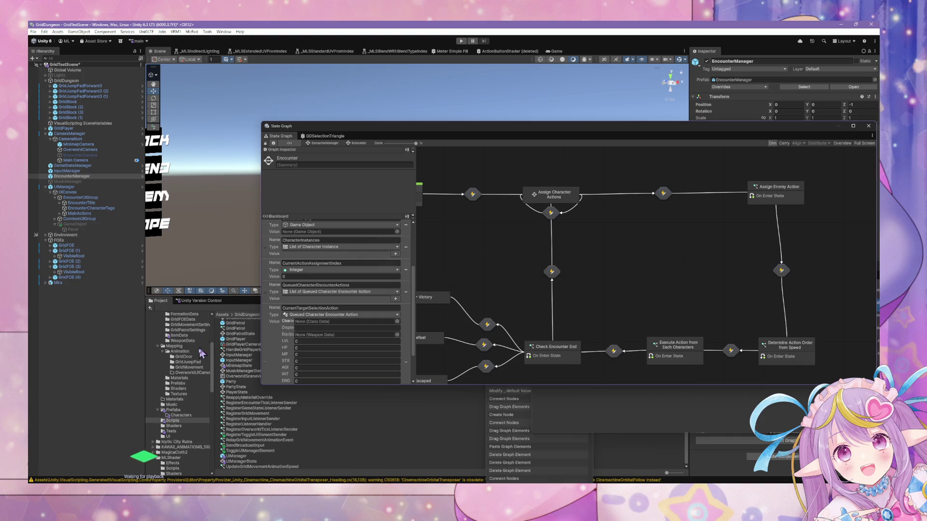
Step: Open Assets > GridDungeon > Data and then the CharacterActionData folder in the Project panel
{"action": "scroll", "coordinate": [207, 349], "scroll_direction": "up", "scroll_amount": 2}
{"action": "scroll", "coordinate": [206, 350], "scroll_direction": "up", "scroll_amount": 5}
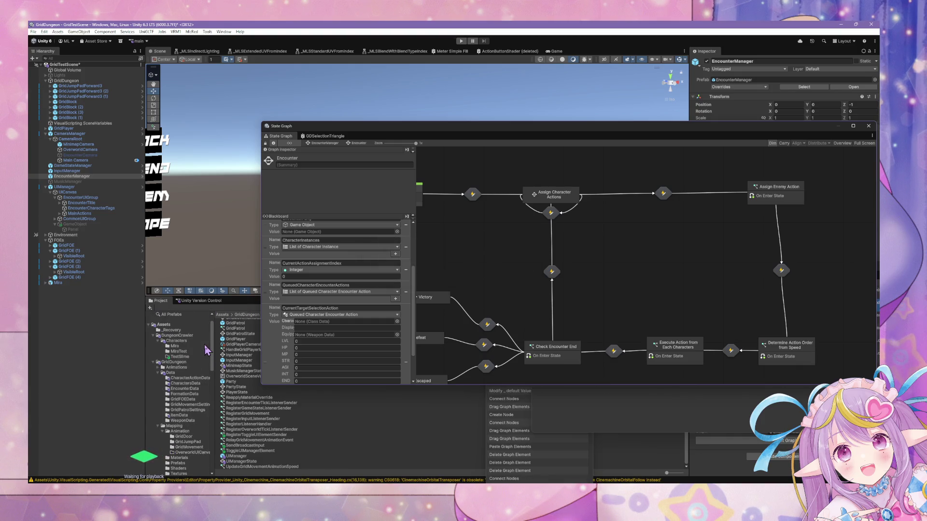
{"action": "left_click", "coordinate": [174, 373]}
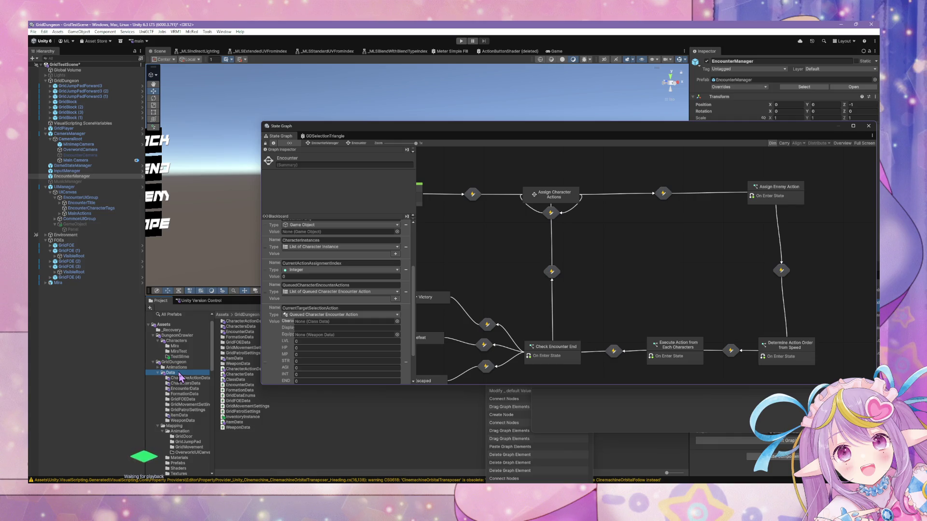
{"action": "left_click", "coordinate": [411, 137]}
{"action": "left_click", "coordinate": [191, 378]}
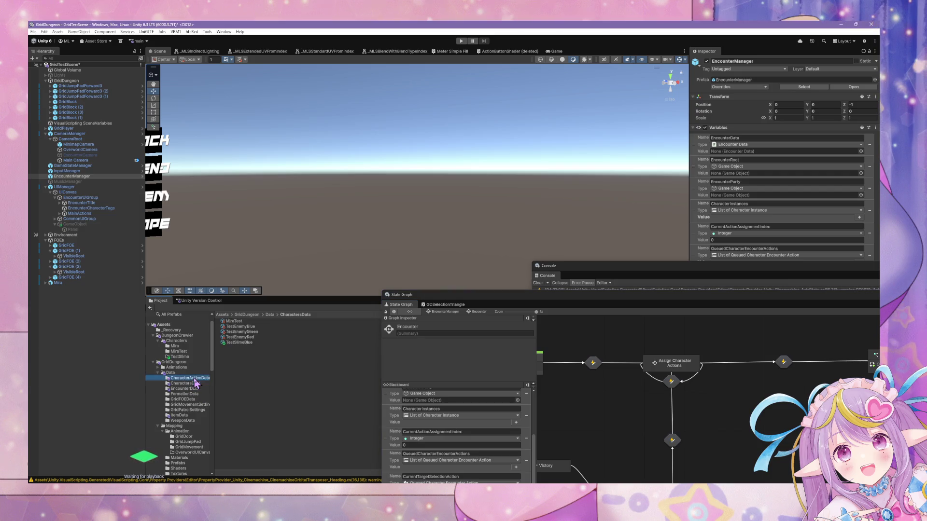
Step: Inspect the IdleAction and DefendAction assets and their handler scripts, leaving action types unchanged
{"action": "left_click", "coordinate": [236, 364]}
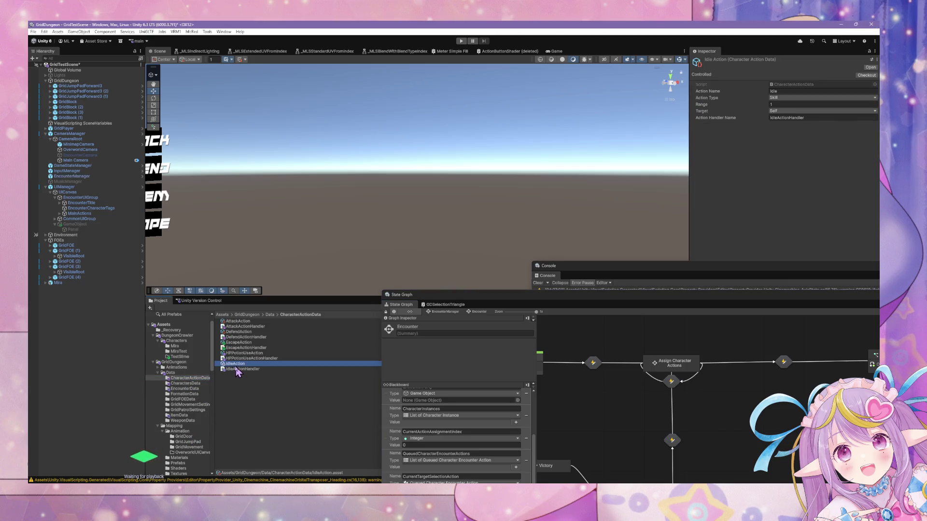
{"action": "left_click", "coordinate": [797, 99]}
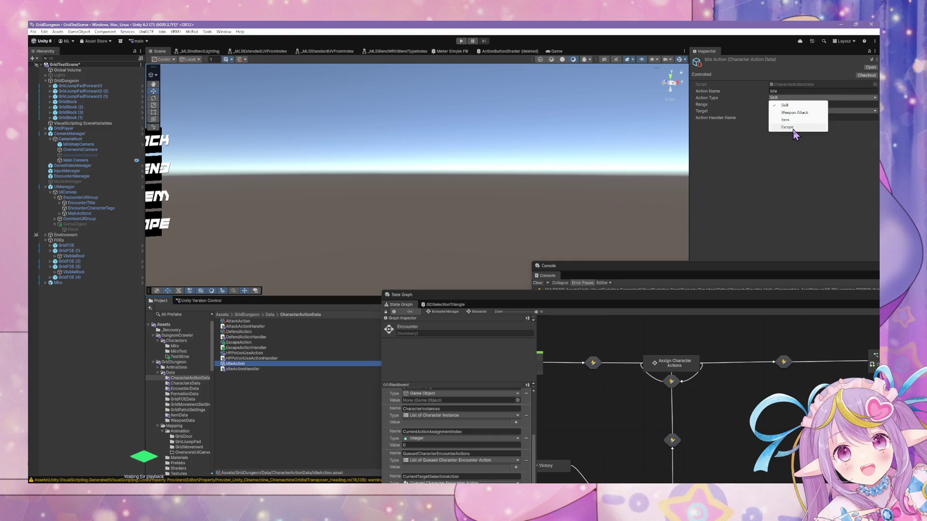
{"action": "left_click", "coordinate": [673, 221]}
{"action": "left_click", "coordinate": [237, 348]}
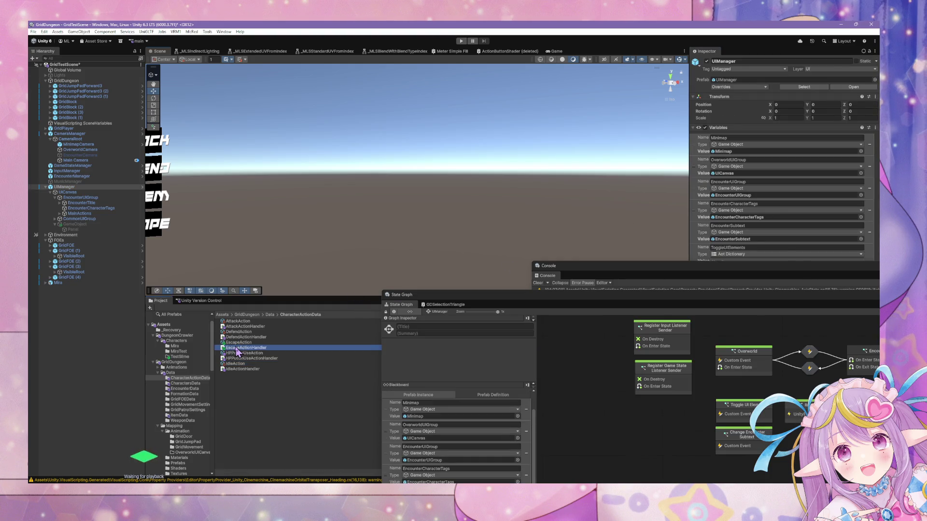
{"action": "left_click", "coordinate": [245, 337]}
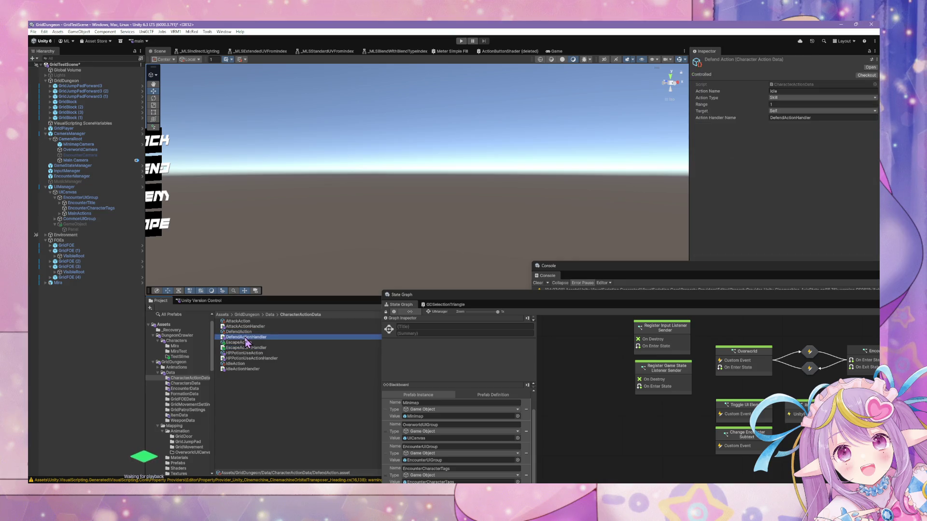
{"action": "left_click", "coordinate": [243, 331]}
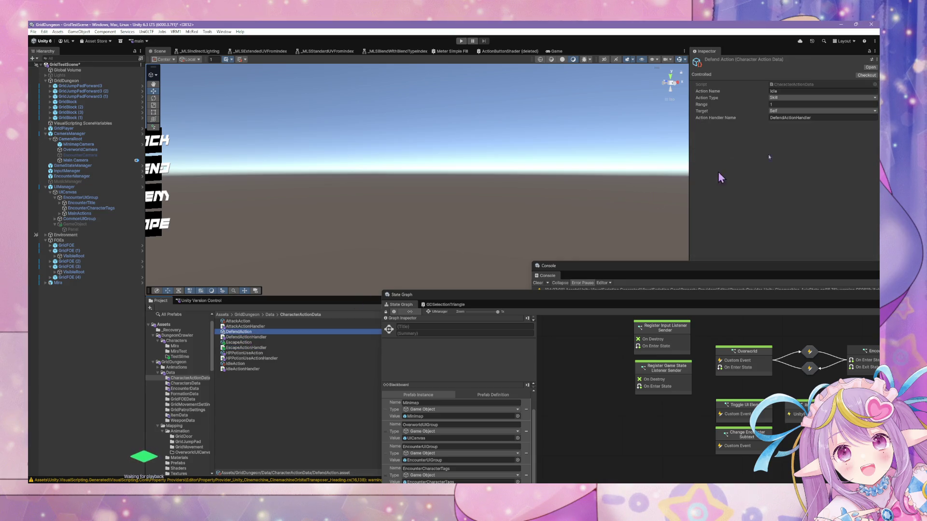
{"action": "left_click", "coordinate": [790, 97]}
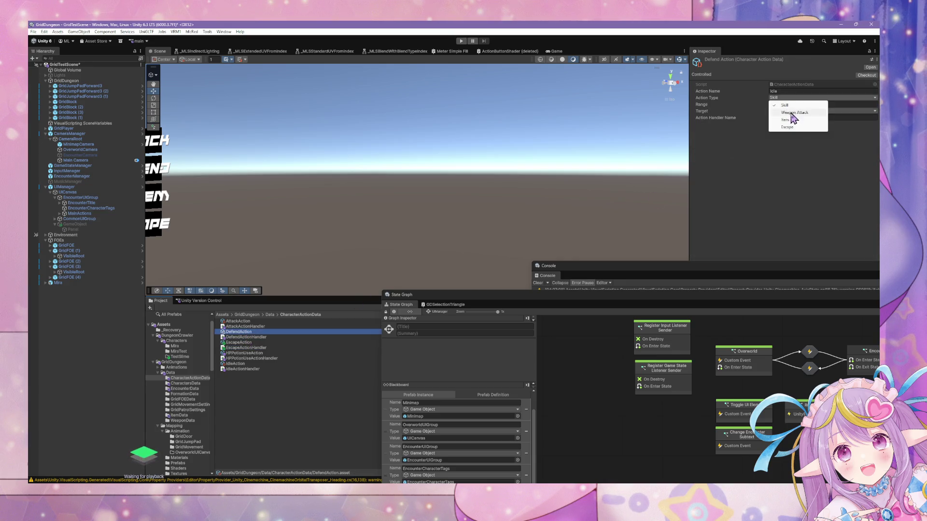
{"action": "left_click", "coordinate": [790, 140]}
{"action": "left_click", "coordinate": [253, 348]}
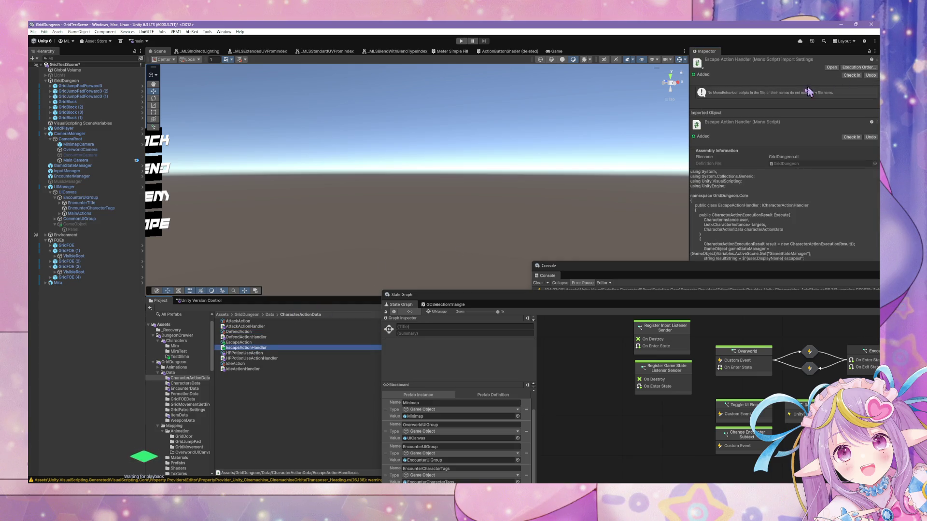
Step: Set the EscapeAction asset's Action Type to Escape
{"action": "left_click", "coordinate": [238, 342]}
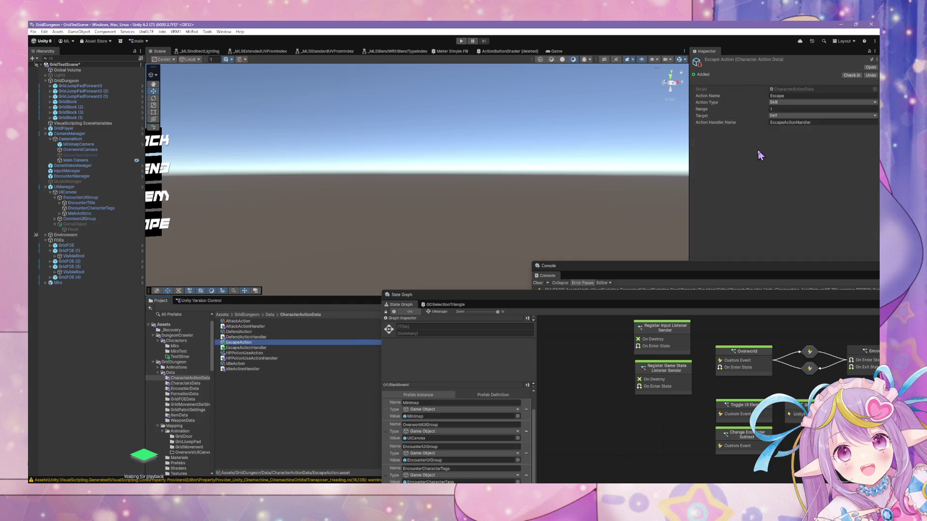
{"action": "left_click", "coordinate": [780, 103]}
{"action": "left_click", "coordinate": [792, 132]}
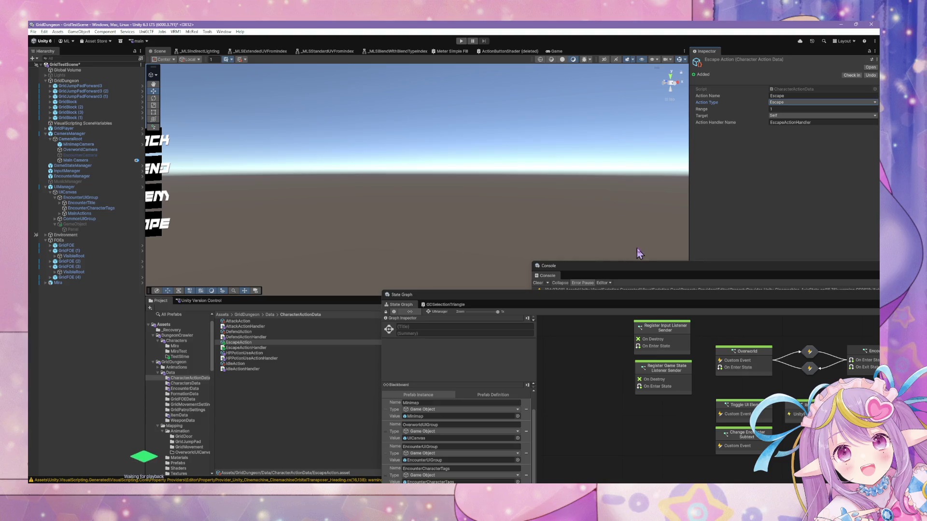
{"action": "mouse_move", "coordinate": [620, 294]}
{"action": "left_mouse_down"}
{"action": "mouse_move", "coordinate": [519, 169]}
{"action": "mouse_move", "coordinate": [348, 140]}
{"action": "mouse_move", "coordinate": [467, 174]}
{"action": "left_mouse_up"}
{"action": "key", "text": "alt+Tab"}
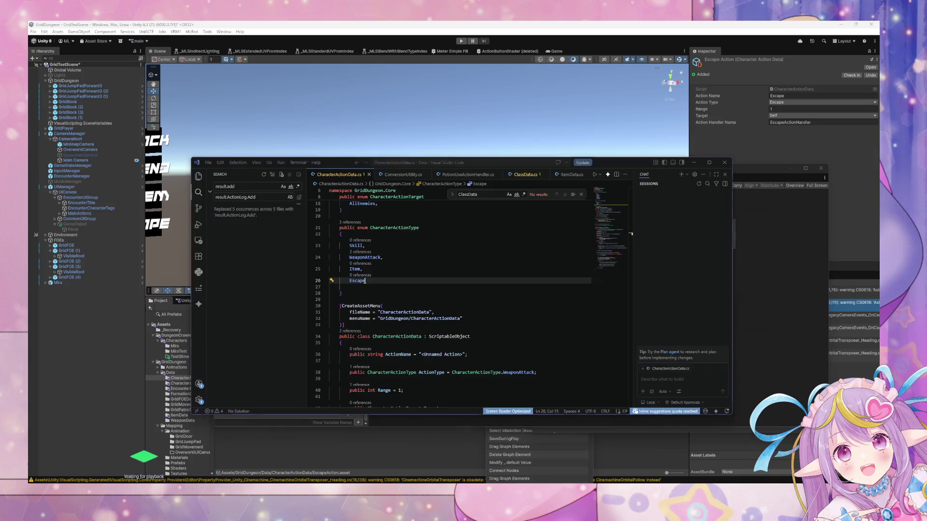
{"action": "key", "text": "alt+Tab"}
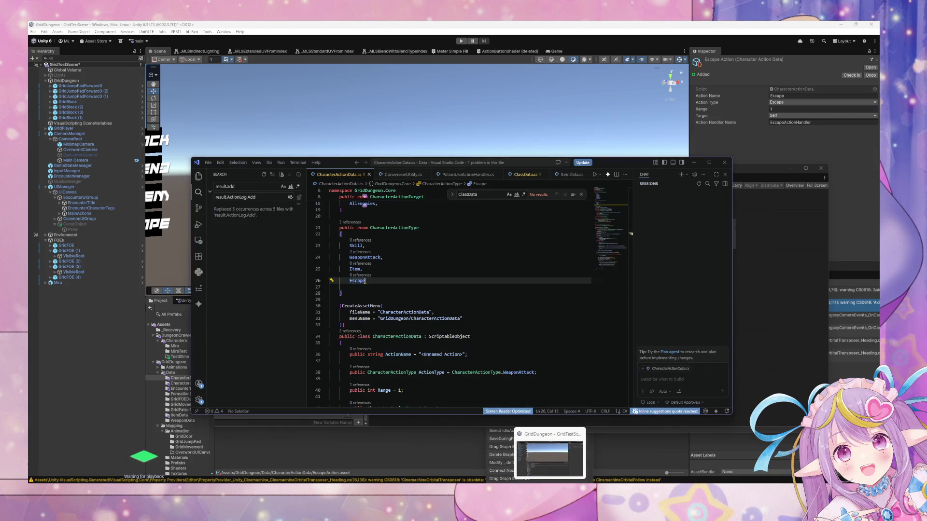
{"action": "key", "text": "alt+Tab"}
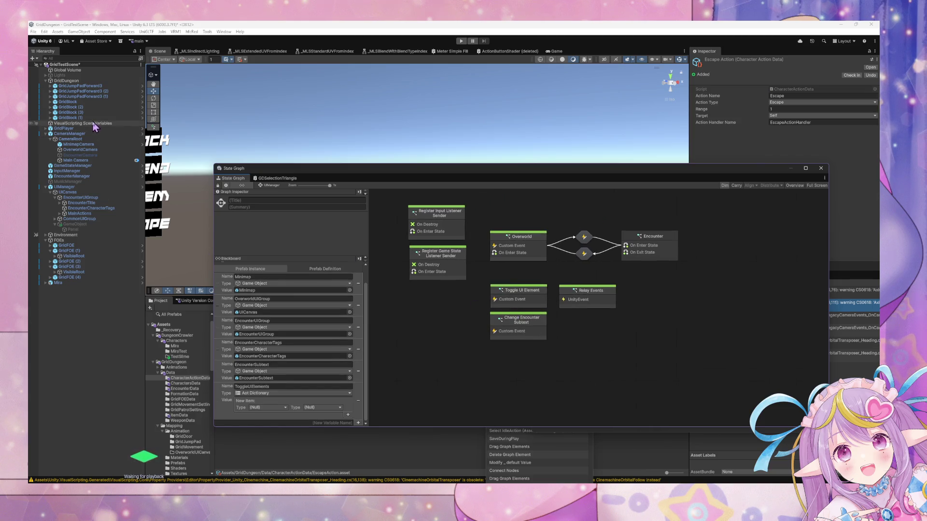
Step: Open EncounterManager's Encounter state, then its Execute Action from Each Characters script graph
{"action": "left_click", "coordinate": [73, 176]}
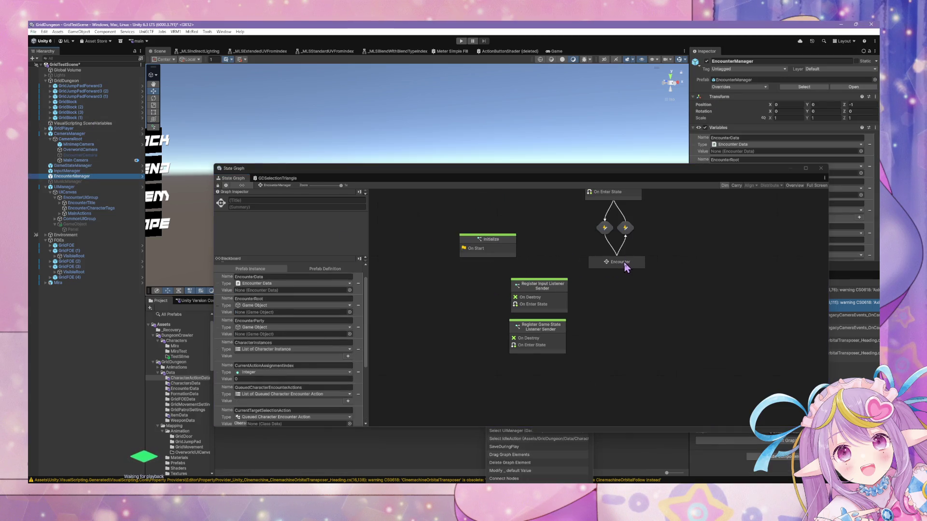
{"action": "double_click", "coordinate": [625, 267]}
{"action": "scroll", "coordinate": [525, 248], "scroll_direction": "up", "scroll_amount": 3}
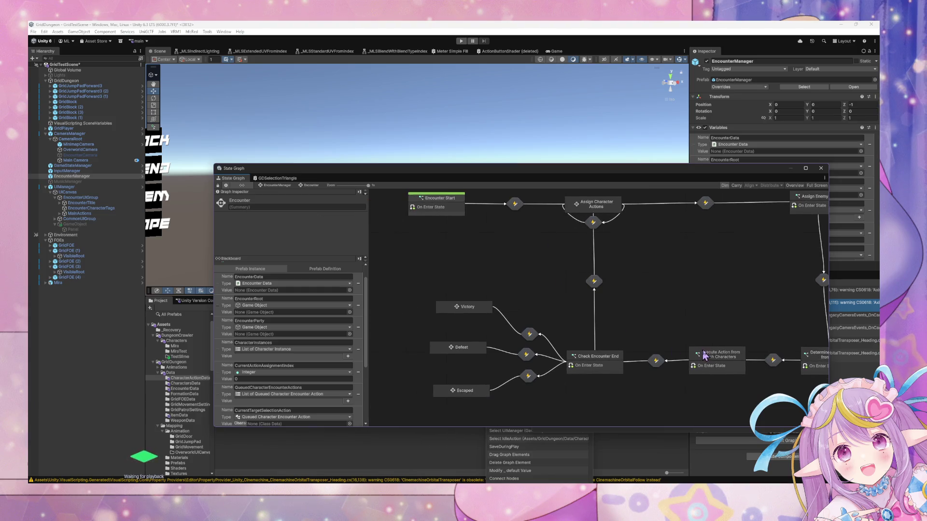
{"action": "double_click", "coordinate": [727, 359]}
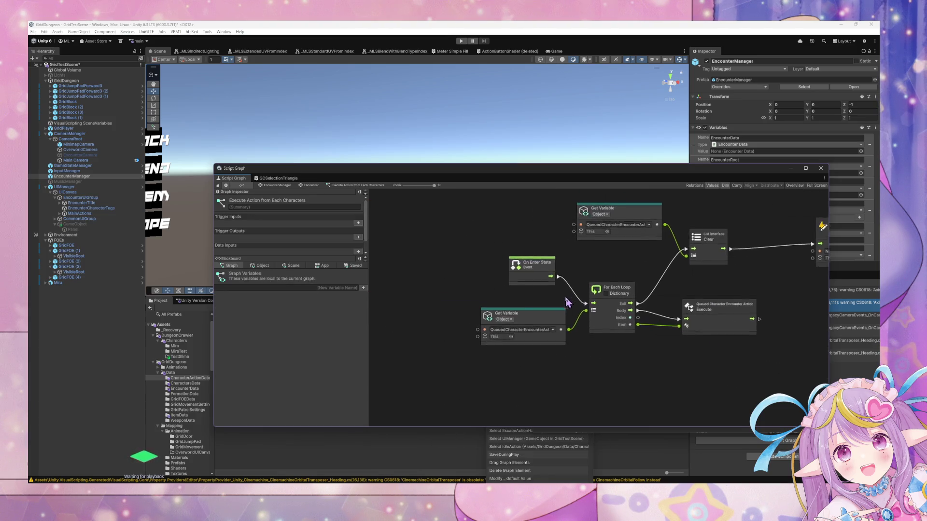
{"action": "left_click_drag", "start_coordinate": [680, 321], "coordinate": [668, 315]}
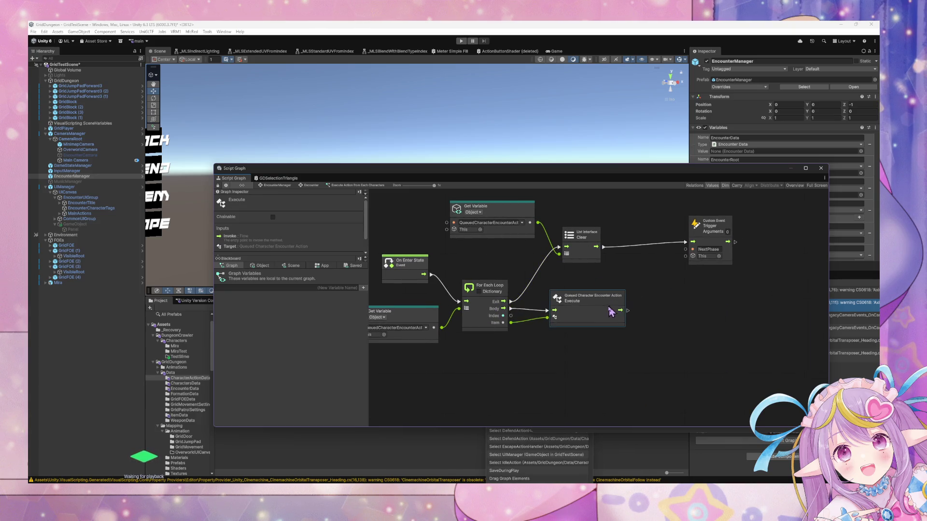
{"action": "key", "text": "alt+Tab"}
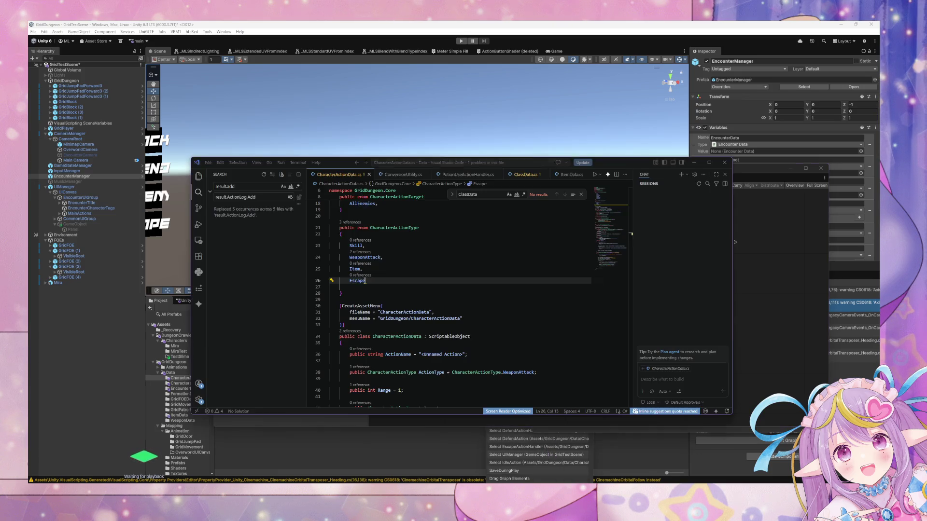
Step: Below CharacterActionTarget, declare 'public enum Faction' with values Player and Enemy, then save
{"action": "scroll", "coordinate": [452, 347], "scroll_direction": "up", "scroll_amount": 3}
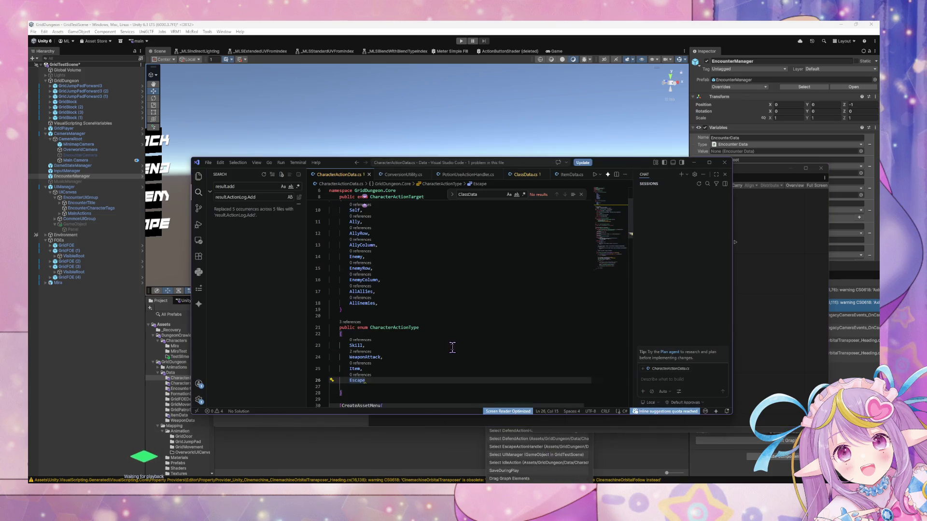
{"action": "scroll", "coordinate": [453, 347], "scroll_direction": "up", "scroll_amount": 2}
{"action": "scroll", "coordinate": [452, 348], "scroll_direction": "down", "scroll_amount": 2}
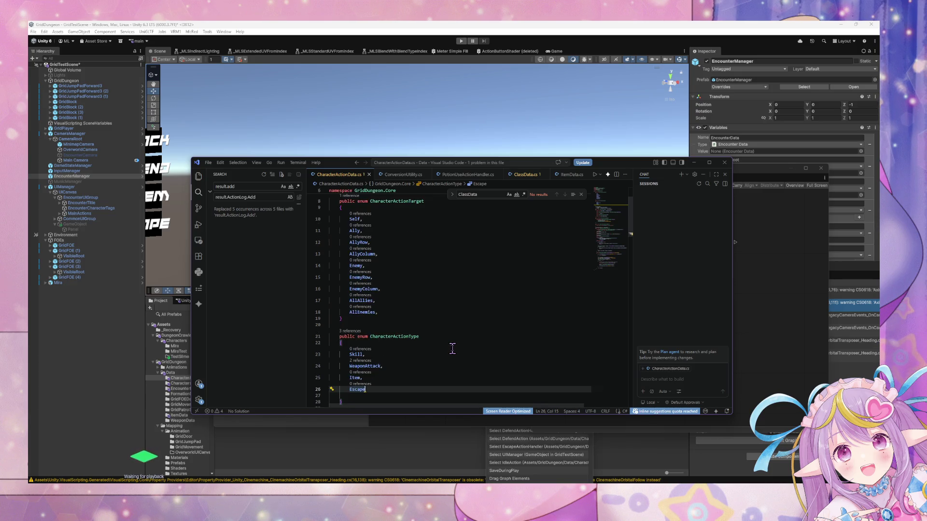
{"action": "left_click", "coordinate": [363, 319]}
{"action": "key", "text": "Return"}
{"action": "key", "text": "Return"}
{"action": "type", "text": "public "}
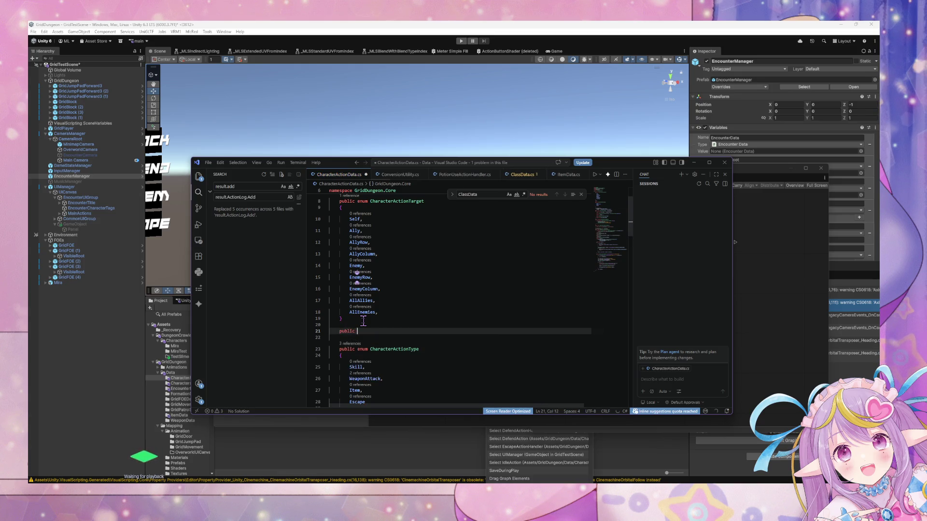
{"action": "type", "text": "enum"}
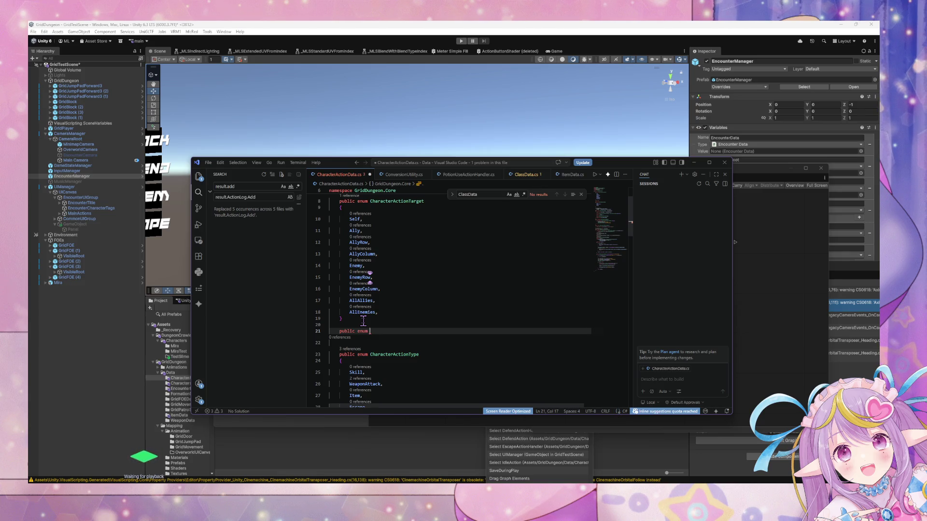
{"action": "type", "text": "Factions"}
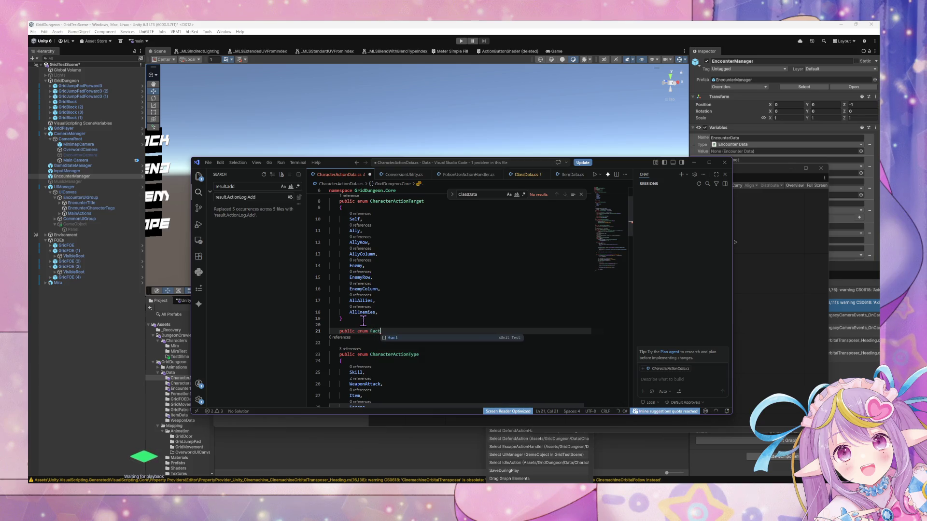
{"action": "key", "text": "BackSpace"}
{"action": "key", "text": "BackSpace"}
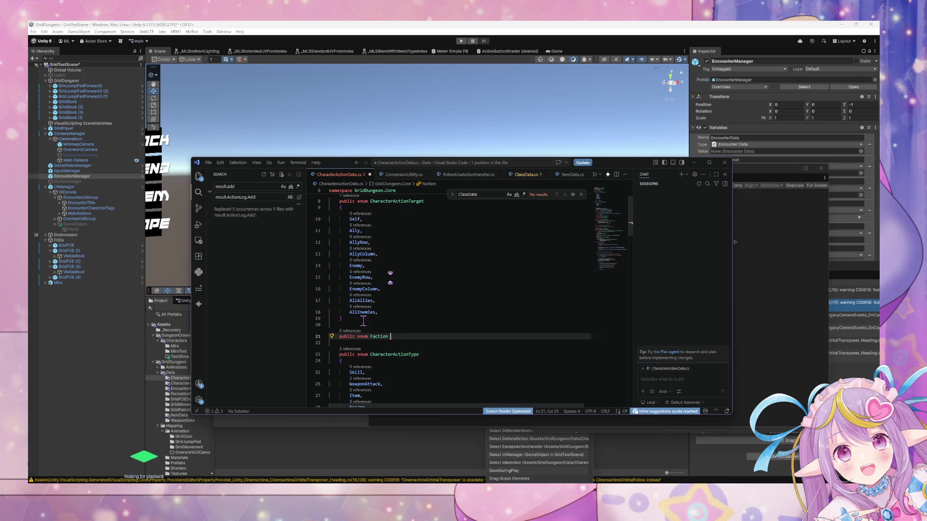
{"action": "key", "text": "Return"}
{"action": "key", "text": "Tab"}
{"action": "key", "text": "ctrl+s"}
{"action": "left_click", "coordinate": [439, 325]}
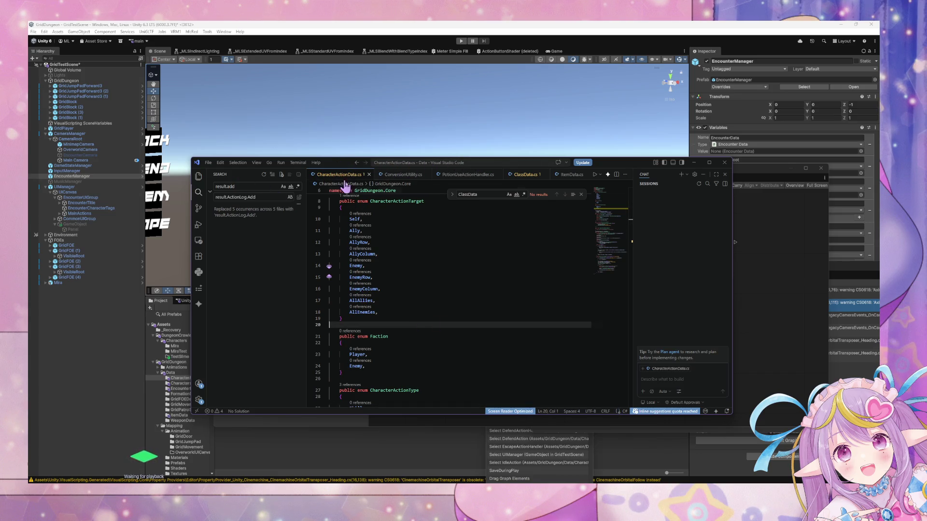
Step: Add an [Inspectable] attribute on a new line below the ActionData field in QueuedCharacterEncounterAction
{"action": "scroll", "coordinate": [416, 312], "scroll_direction": "up", "scroll_amount": 2}
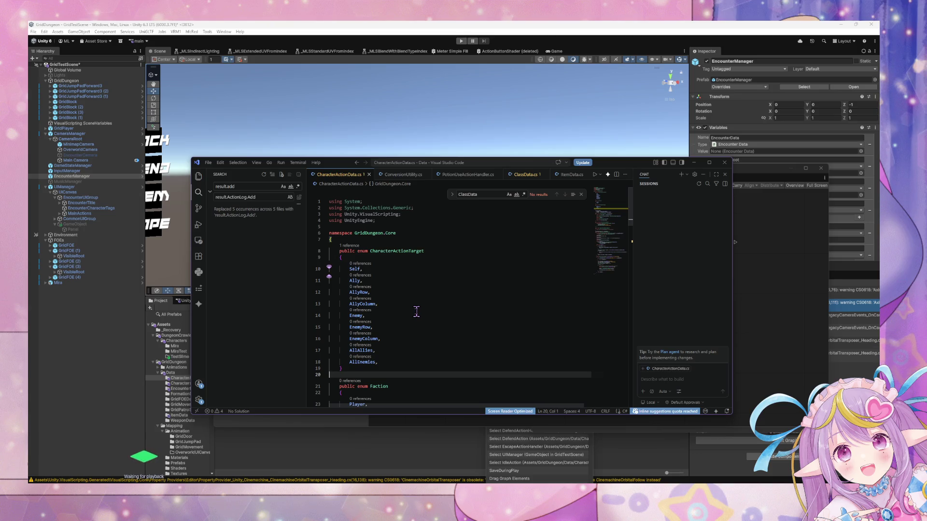
{"action": "scroll", "coordinate": [416, 312], "scroll_direction": "down", "scroll_amount": 6}
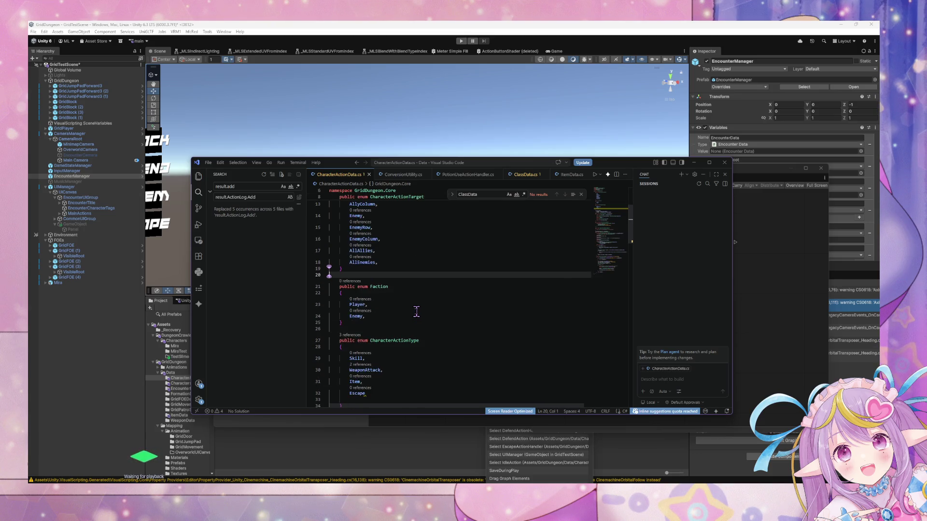
{"action": "scroll", "coordinate": [416, 312], "scroll_direction": "down", "scroll_amount": 1}
{"action": "scroll", "coordinate": [356, 292], "scroll_direction": "down", "scroll_amount": 5}
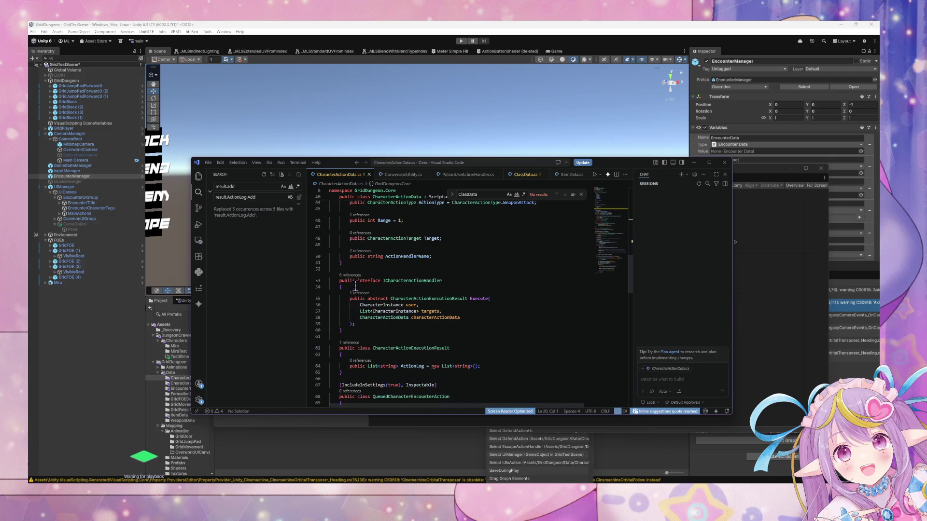
{"action": "scroll", "coordinate": [355, 287], "scroll_direction": "down", "scroll_amount": 5}
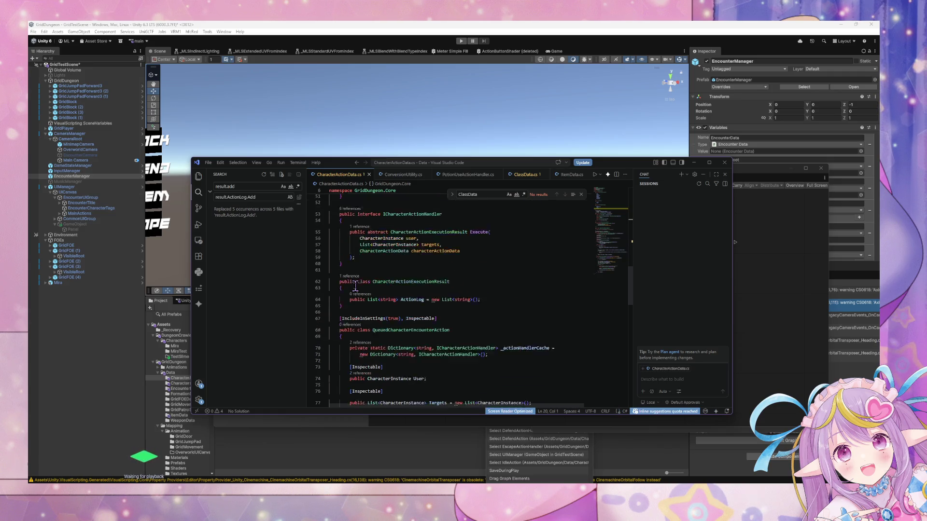
{"action": "scroll", "coordinate": [466, 342], "scroll_direction": "down", "scroll_amount": 4}
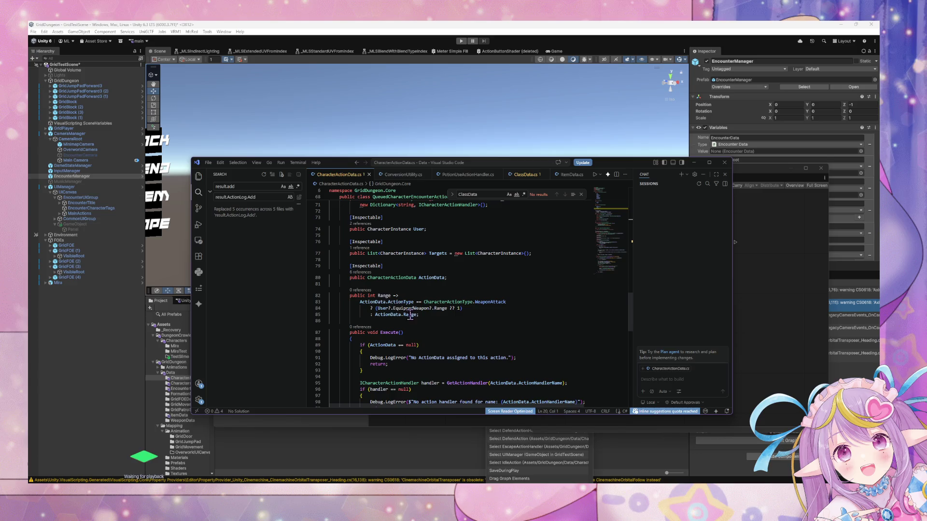
{"action": "left_click_drag", "start_coordinate": [350, 296], "coordinate": [343, 284]}
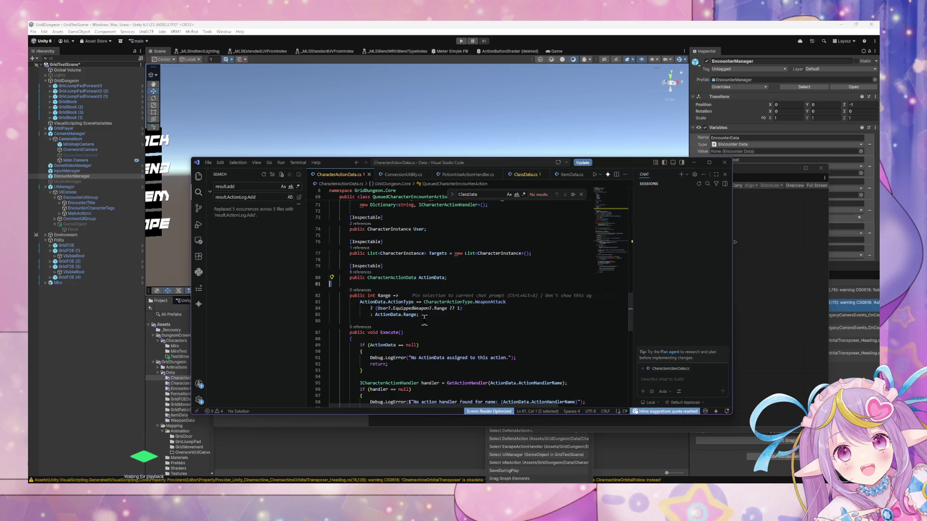
{"action": "left_click", "coordinate": [472, 278]}
{"action": "key", "text": "Return"}
{"action": "key", "text": "Return"}
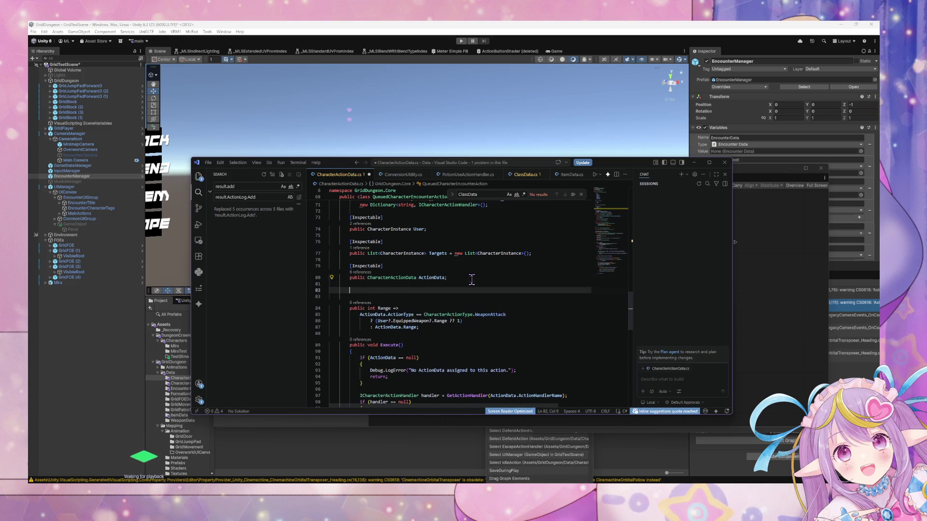
{"action": "type", "text": "public"}
{"action": "key", "text": "BackSpace"}
{"action": "key", "text": "BackSpace"}
{"action": "key", "text": "BackSpace"}
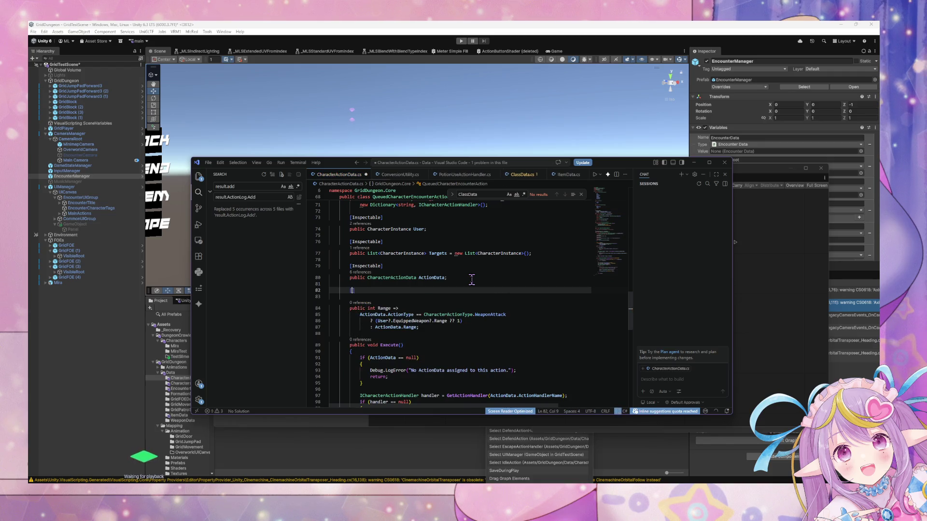
{"action": "type", "text": "[Inspec"}
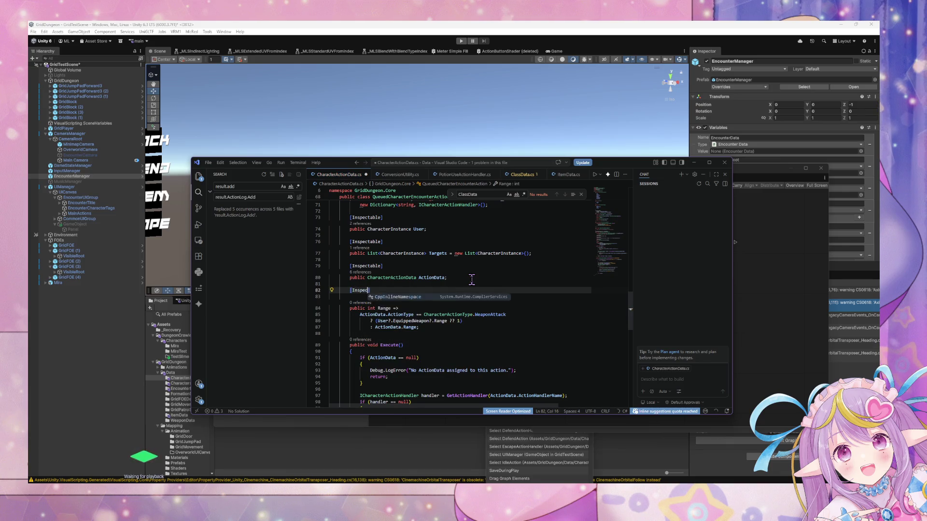
{"action": "type", "text": "table"}
Step: Declare the field as 'public Faction Faction;' under the attribute and save
{"action": "key", "text": "Return"}
{"action": "type", "text": "public "}
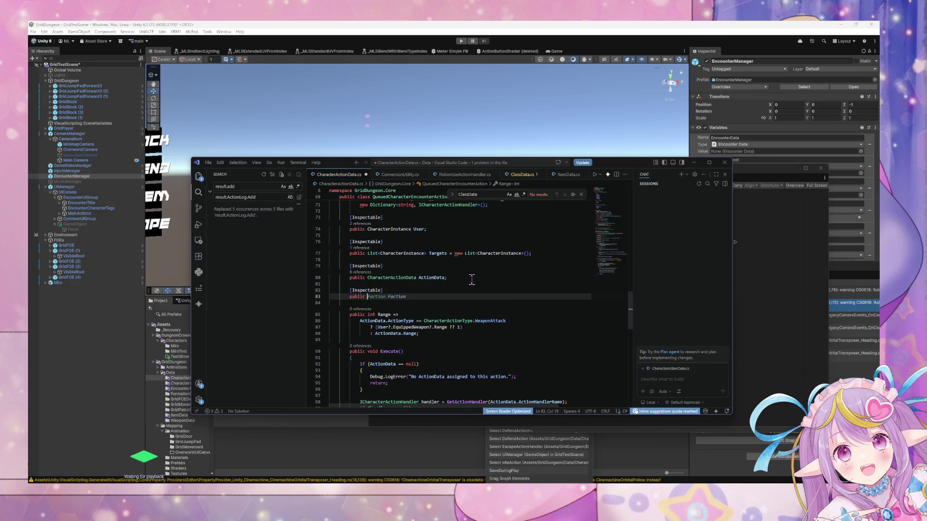
{"action": "type", "text": "Faction"}
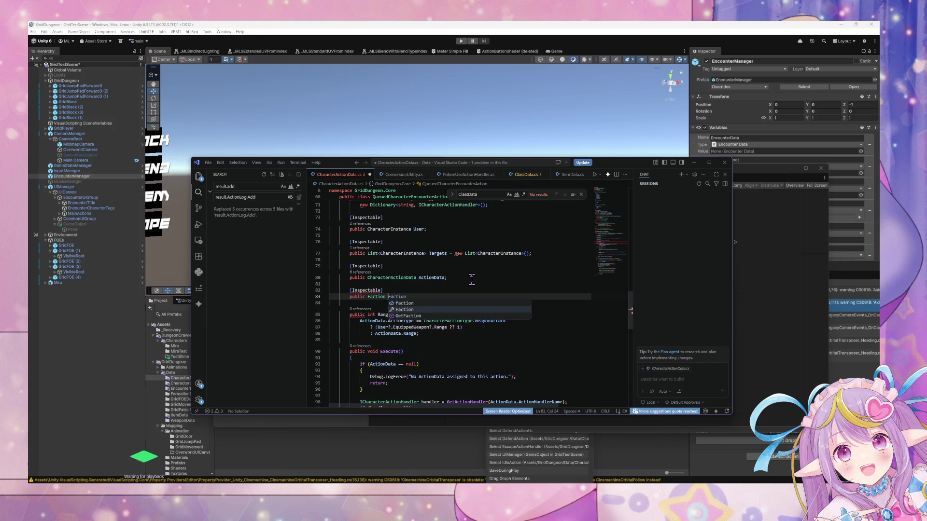
{"action": "key", "text": "Tab"}
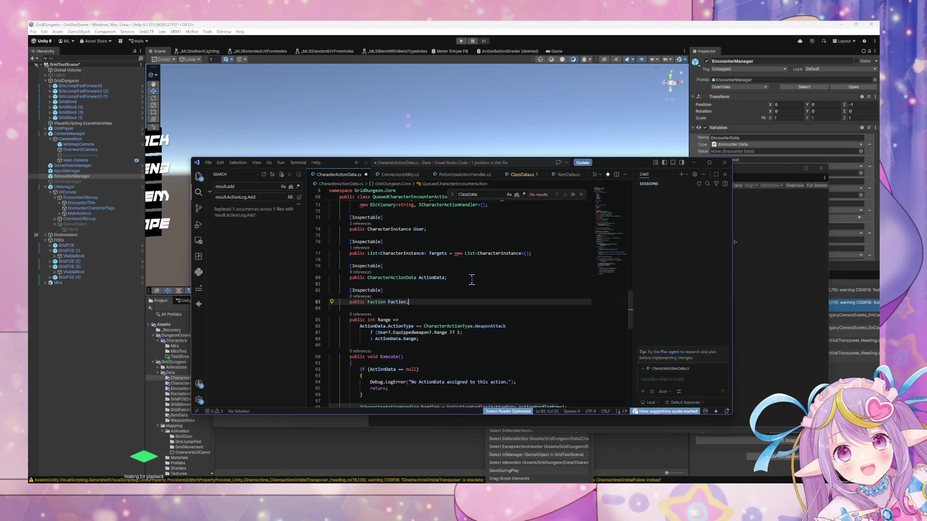
{"action": "key", "text": "ctrl+s"}
Step: Start rewriting the field declaration so it reads 'public Team'
{"action": "key", "text": "BackSpace"}
{"action": "key", "text": "BackSpace"}
{"action": "key", "text": "BackSpace"}
{"action": "type", "text": "Team"}
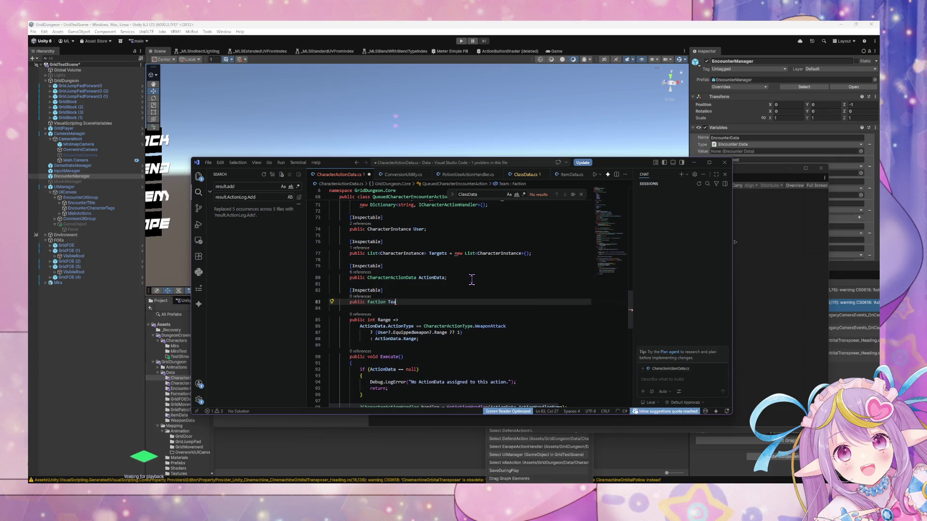
{"action": "key", "text": "BackSpace"}
{"action": "key", "text": "BackSpace"}
{"action": "key", "text": "BackSpace"}
{"action": "type", "text": "Team"}
{"action": "left_click", "coordinate": [472, 259]}
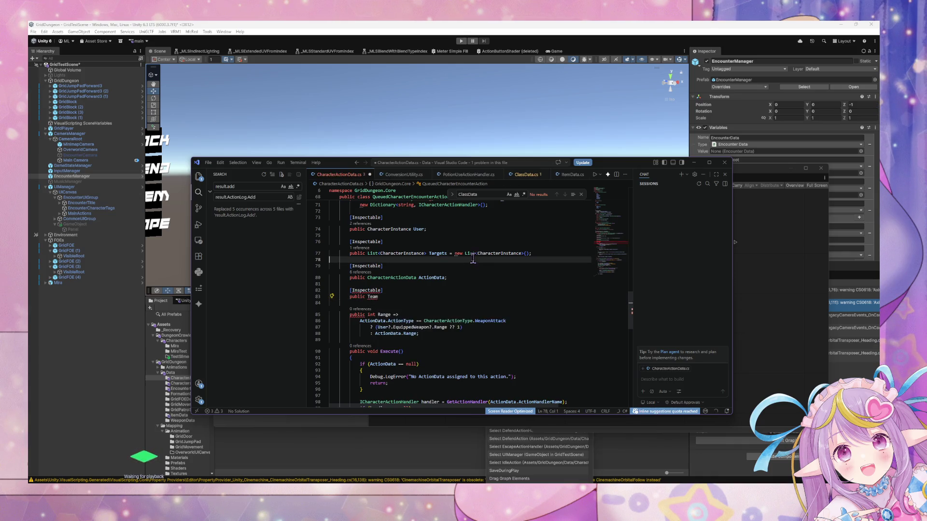
Step: Rename the Faction enum to Team and save the file
{"action": "scroll", "coordinate": [468, 259], "scroll_direction": "up", "scroll_amount": 9}
{"action": "scroll", "coordinate": [466, 260], "scroll_direction": "up", "scroll_amount": 3}
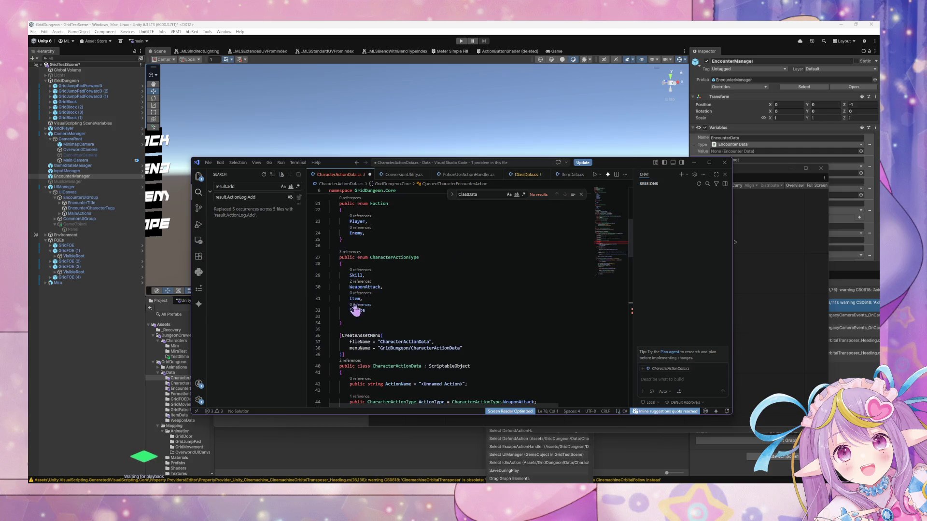
{"action": "scroll", "coordinate": [385, 298], "scroll_direction": "up", "scroll_amount": 2}
{"action": "double_click", "coordinate": [379, 248]}
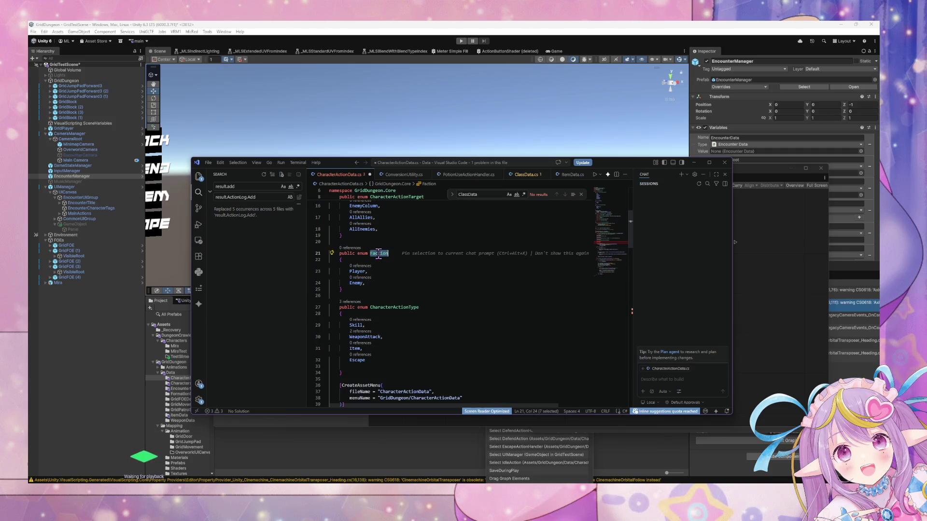
{"action": "type", "text": "Team"}
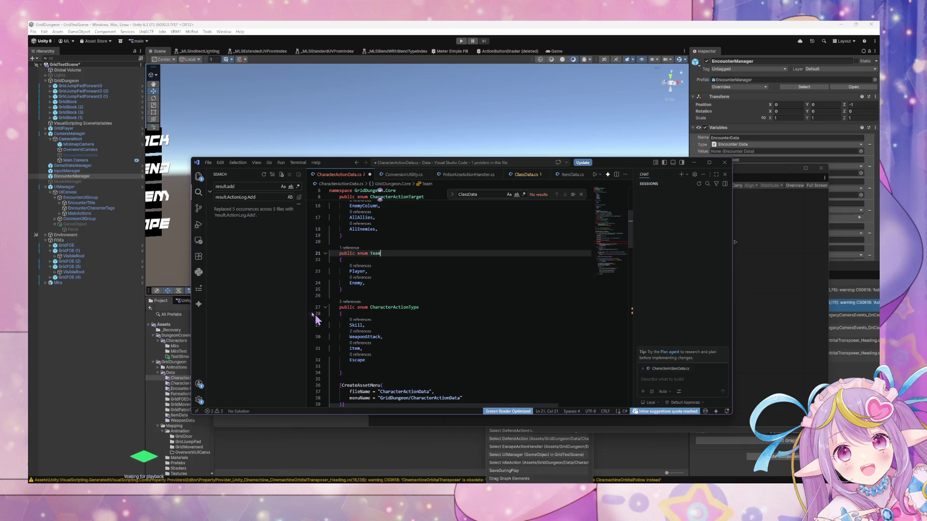
{"action": "key", "text": "ctrl+s"}
Step: Delete the unfinished [Inspectable] Team field from QueuedCharacterEncounterAction
{"action": "scroll", "coordinate": [375, 238], "scroll_direction": "down", "scroll_amount": 13}
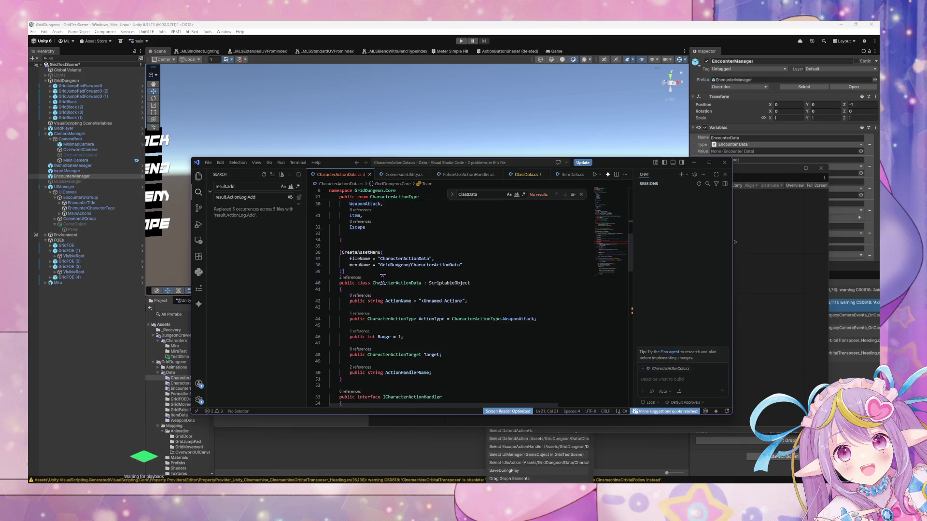
{"action": "scroll", "coordinate": [382, 279], "scroll_direction": "down", "scroll_amount": 6}
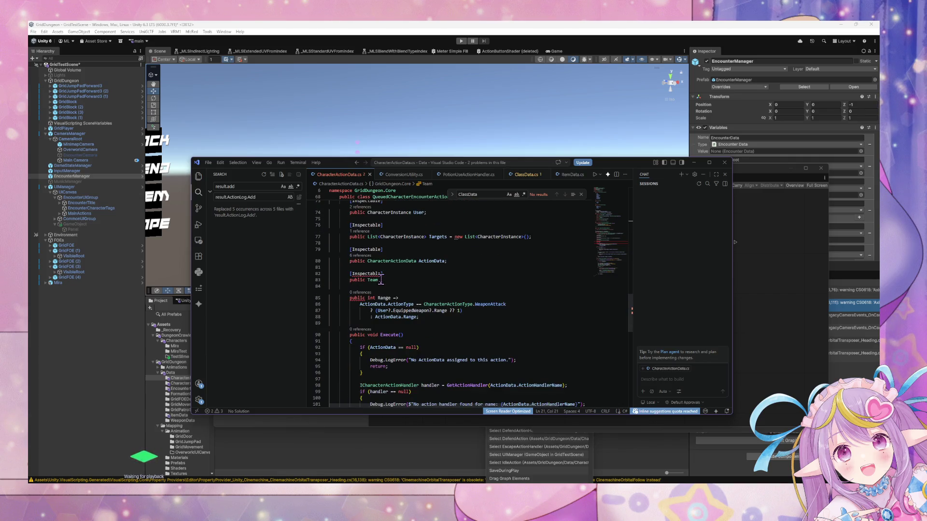
{"action": "left_click", "coordinate": [387, 278]}
{"action": "left_click_drag", "start_coordinate": [397, 284], "coordinate": [322, 273]}
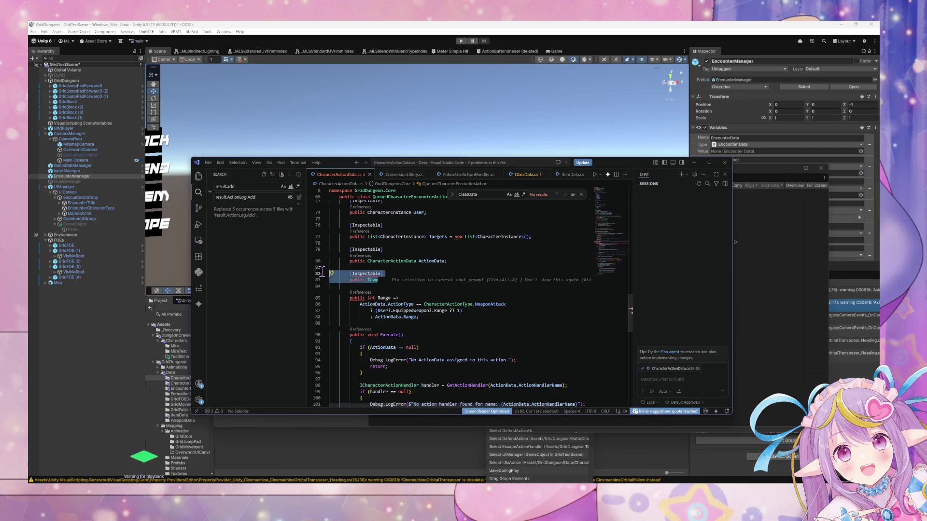
{"action": "key", "text": "BackSpace"}
{"action": "key", "text": "BackSpace"}
{"action": "key", "text": "BackSpace"}
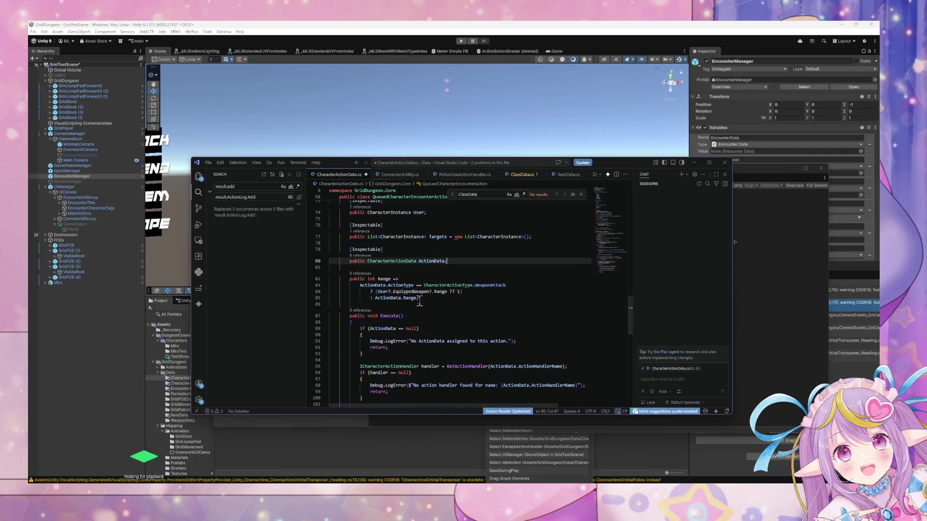
Step: Replace the enum's Enemy value with Encounter
{"action": "scroll", "coordinate": [423, 276], "scroll_direction": "up", "scroll_amount": 15}
{"action": "double_click", "coordinate": [356, 283]}
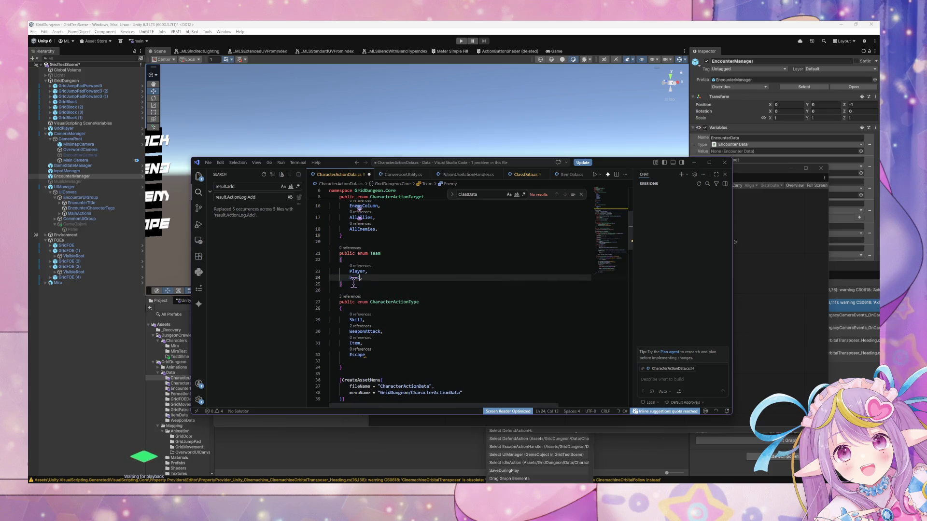
{"action": "type", "text": "unter"}
{"action": "key", "text": "Up"}
{"action": "key", "text": "Up"}
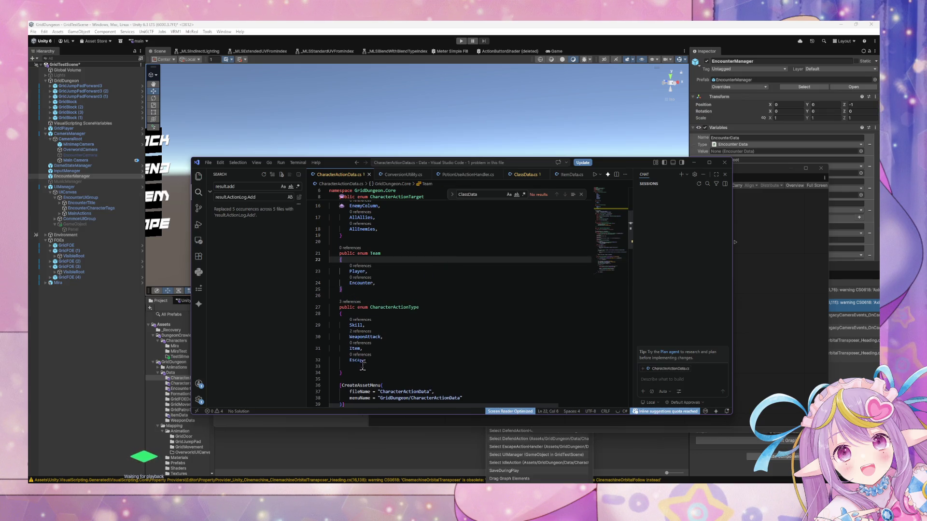
Step: Rename the Team enum to CharacterTeam and save
{"action": "scroll", "coordinate": [378, 322], "scroll_direction": "down", "scroll_amount": 10}
{"action": "scroll", "coordinate": [378, 322], "scroll_direction": "down", "scroll_amount": 10}
{"action": "scroll", "coordinate": [378, 318], "scroll_direction": "down", "scroll_amount": 12}
{"action": "scroll", "coordinate": [378, 317], "scroll_direction": "up", "scroll_amount": 20}
{"action": "scroll", "coordinate": [381, 318], "scroll_direction": "up", "scroll_amount": 14}
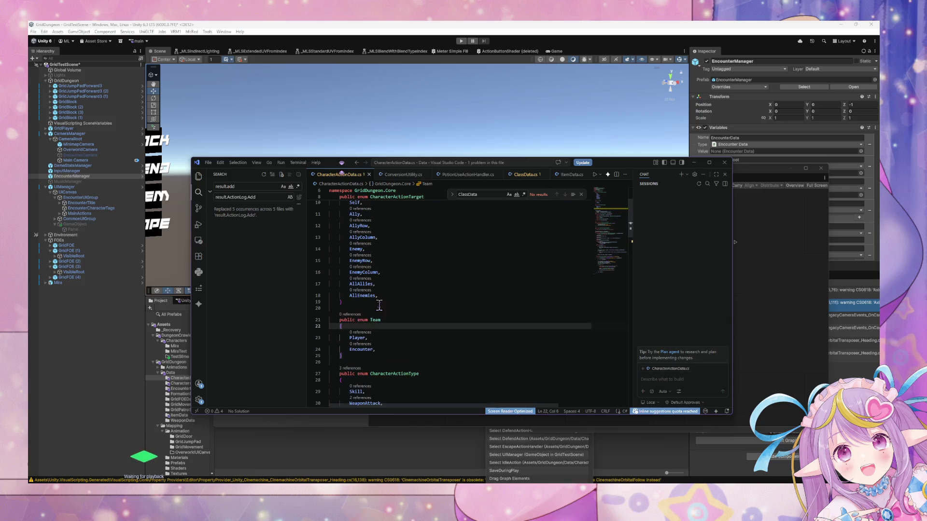
{"action": "left_click", "coordinate": [358, 320]}
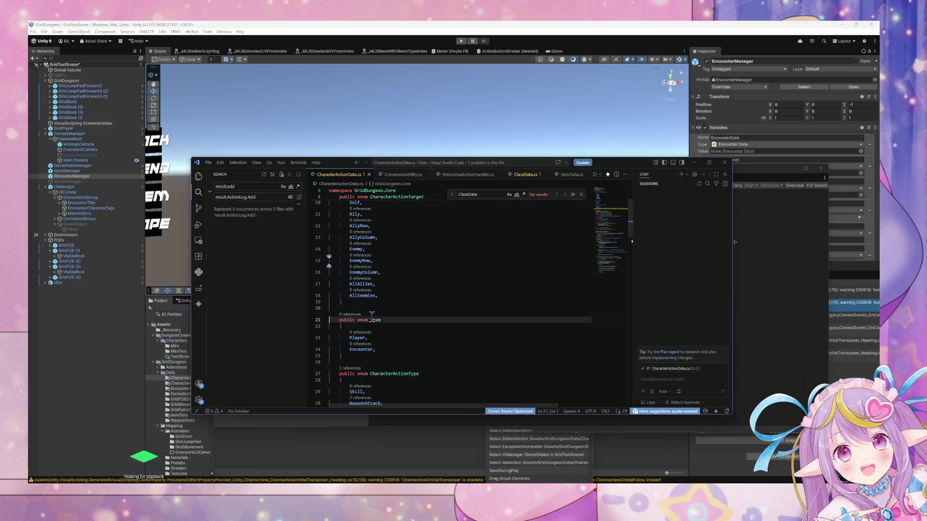
{"action": "key", "text": "ctrl+Right"}
{"action": "type", "text": "Char"}
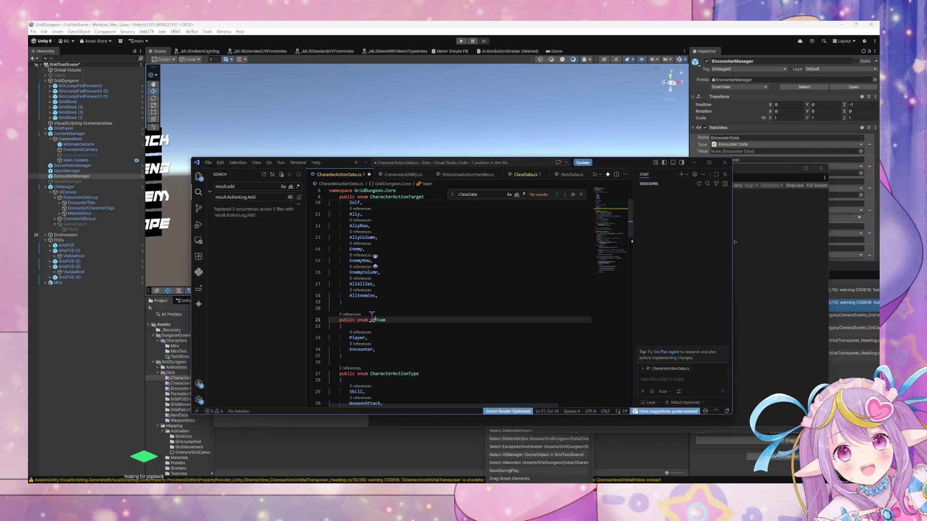
{"action": "type", "text": "acter"}
{"action": "double_click", "coordinate": [378, 319]}
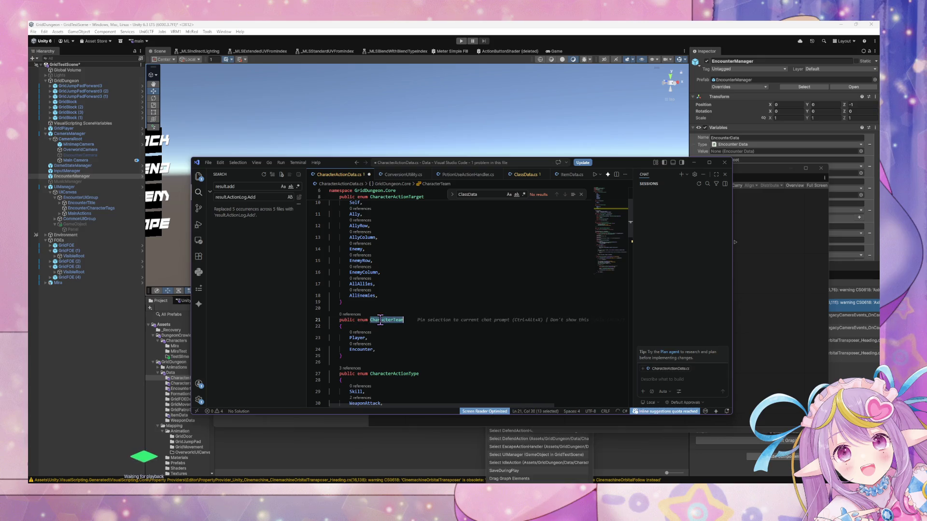
{"action": "key", "text": "ctrl+s"}
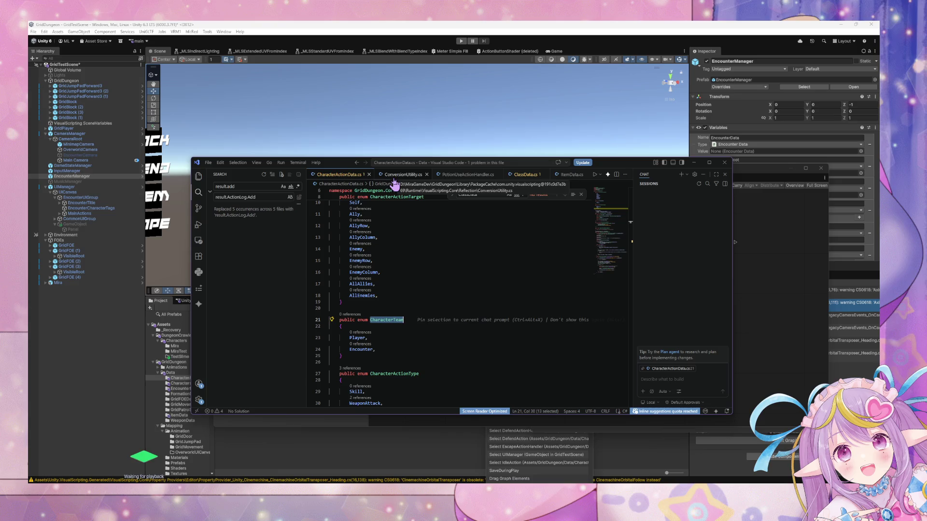
Step: Remove the whole CharacterTeam enum block and its leftover blank line from CharacterActionData.cs
{"action": "left_click_drag", "start_coordinate": [342, 359], "coordinate": [324, 315]}
{"action": "key", "text": "ctrl+c"}
{"action": "key", "text": "Delete"}
{"action": "key", "text": "BackSpace"}
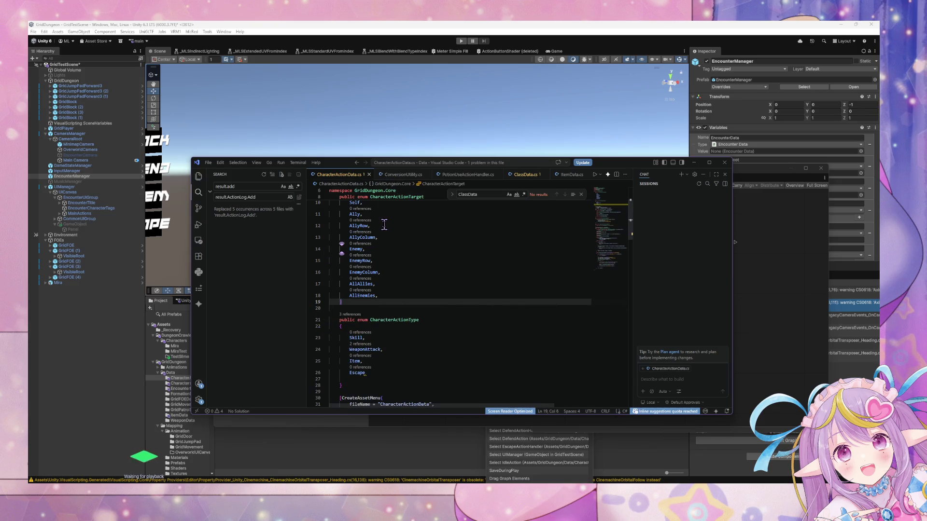
Step: Open CharacterData.cs through the Ctrl+P file finder
{"action": "key", "text": "ctrl+p"}
{"action": "type", "text": "enu"}
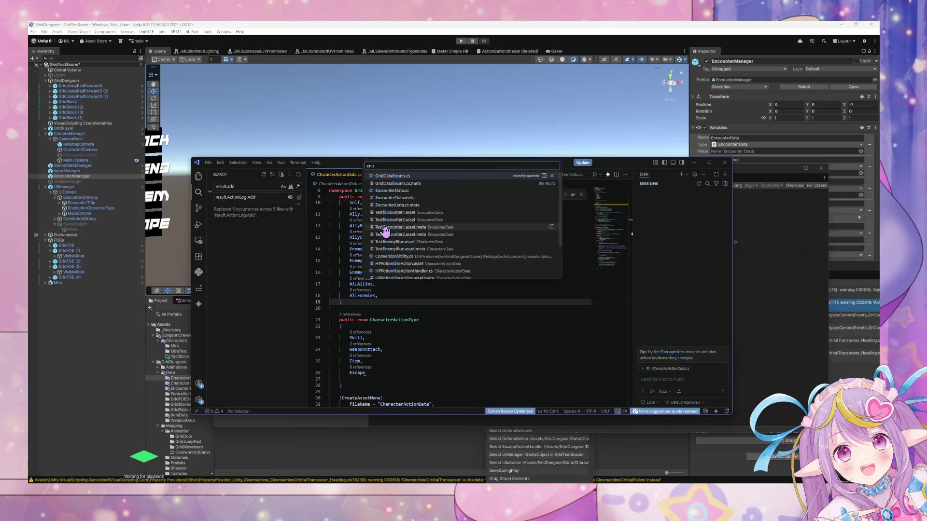
{"action": "key", "text": "Down"}
{"action": "key", "text": "Down"}
{"action": "key", "text": "Down"}
{"action": "key", "text": "Down"}
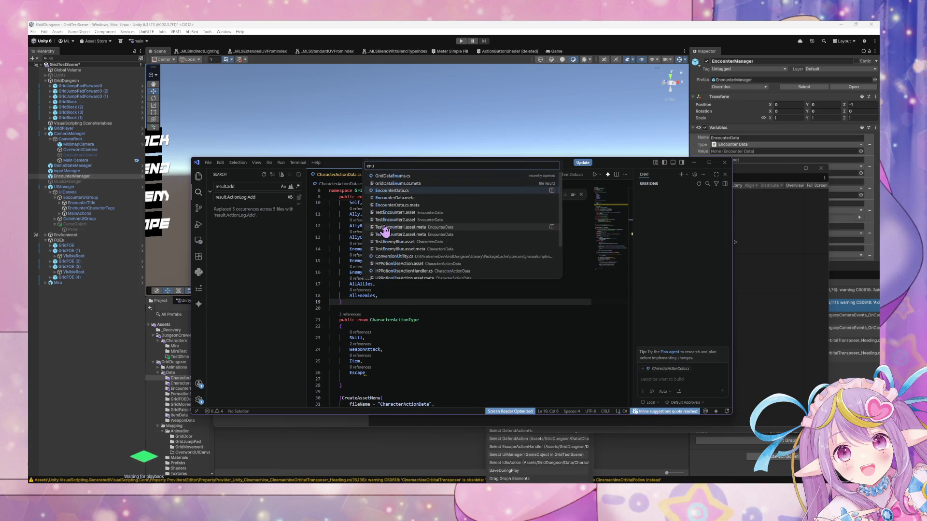
{"action": "key", "text": "BackSpace"}
{"action": "key", "text": "BackSpace"}
{"action": "key", "text": "BackSpace"}
{"action": "type", "text": "charact"}
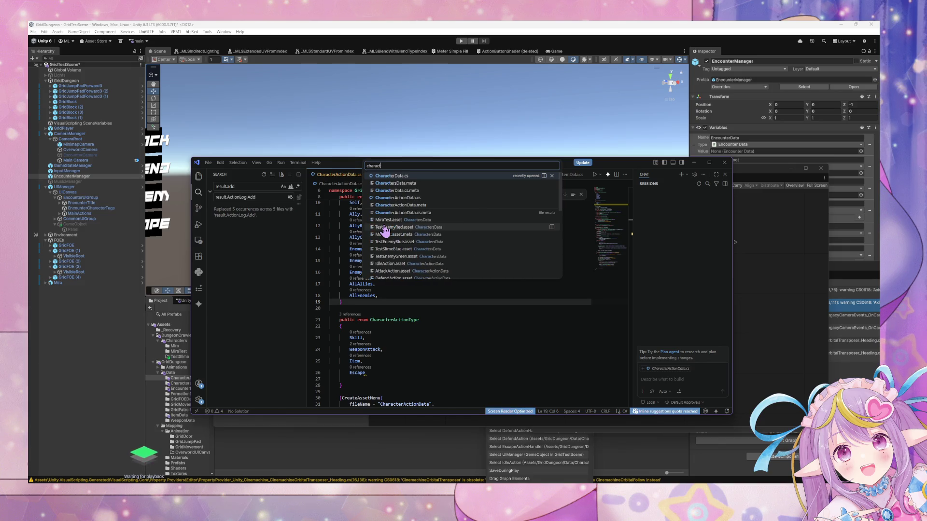
{"action": "key", "text": "Down"}
{"action": "key", "text": "Return"}
Step: Paste the CharacterTeam enum right after the HealthStatus enum and save
{"action": "scroll", "coordinate": [384, 223], "scroll_direction": "up", "scroll_amount": 10}
{"action": "scroll", "coordinate": [369, 288], "scroll_direction": "up", "scroll_amount": 8}
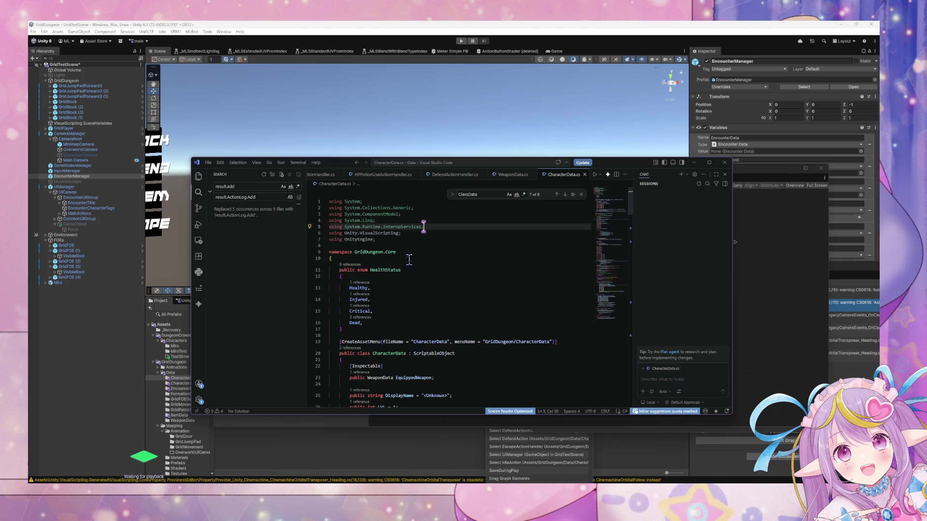
{"action": "left_click", "coordinate": [353, 329]}
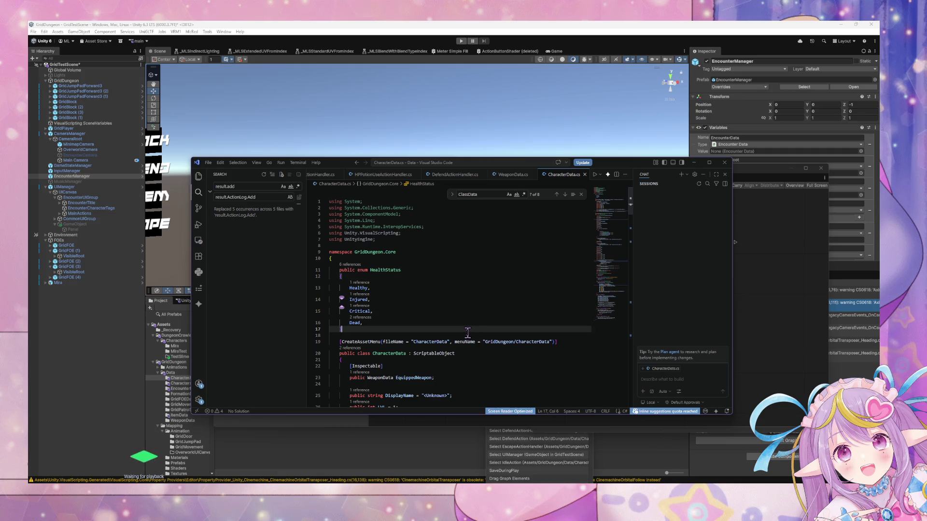
{"action": "key", "text": "Return"}
{"action": "key", "text": "ctrl+v"}
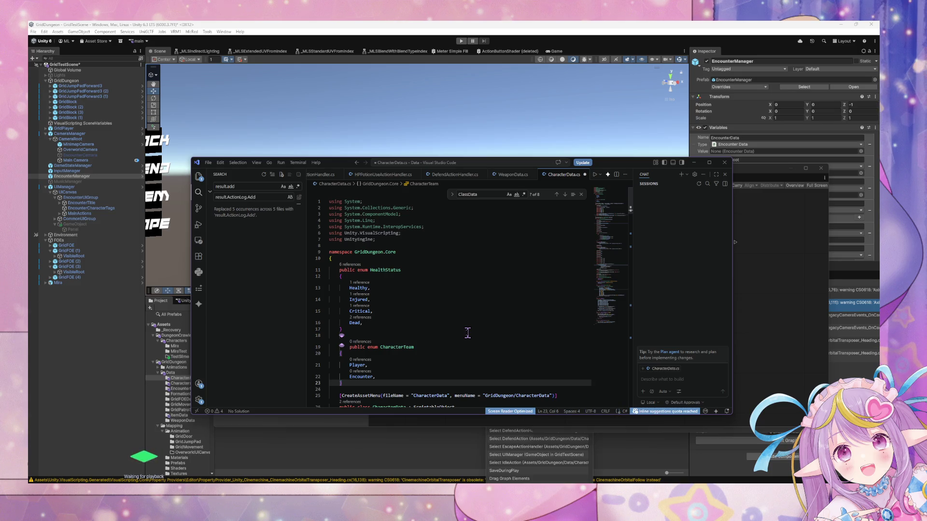
{"action": "scroll", "coordinate": [458, 319], "scroll_direction": "down", "scroll_amount": 3}
{"action": "key", "text": "ctrl+s"}
{"action": "scroll", "coordinate": [439, 300], "scroll_direction": "down", "scroll_amount": 5}
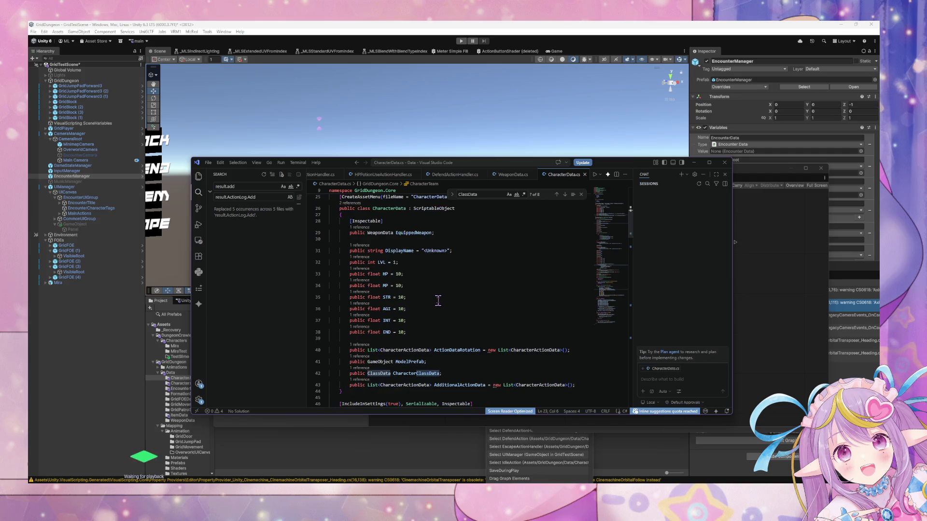
{"action": "scroll", "coordinate": [439, 300], "scroll_direction": "down", "scroll_amount": 5}
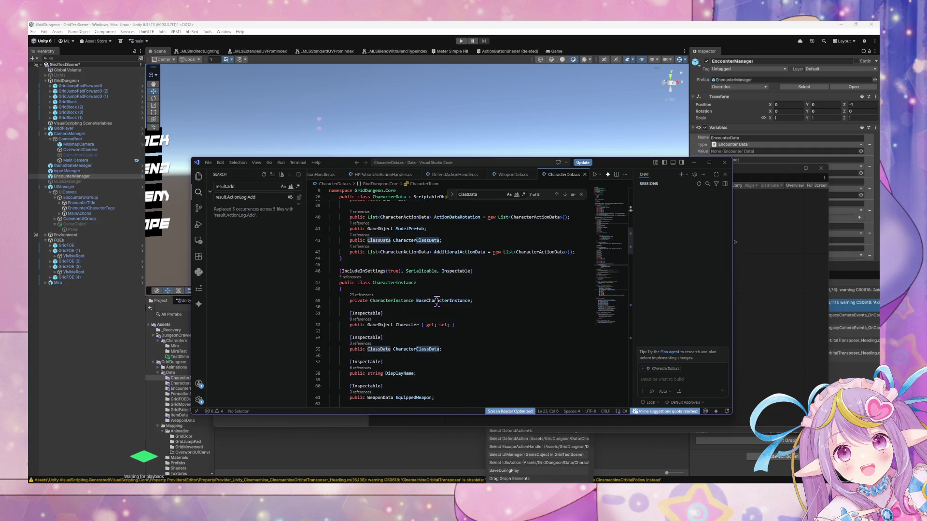
{"action": "scroll", "coordinate": [437, 301], "scroll_direction": "up", "scroll_amount": 1}
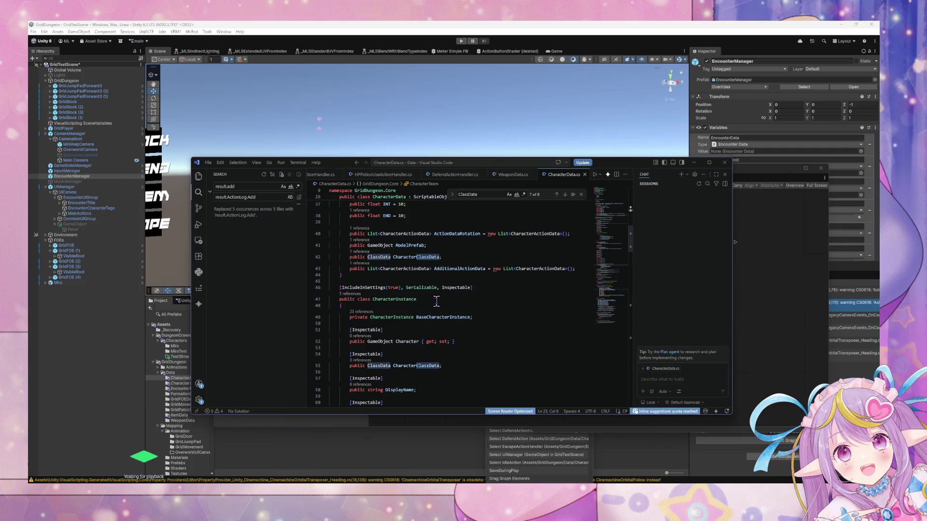
{"action": "scroll", "coordinate": [432, 303], "scroll_direction": "down", "scroll_amount": 4}
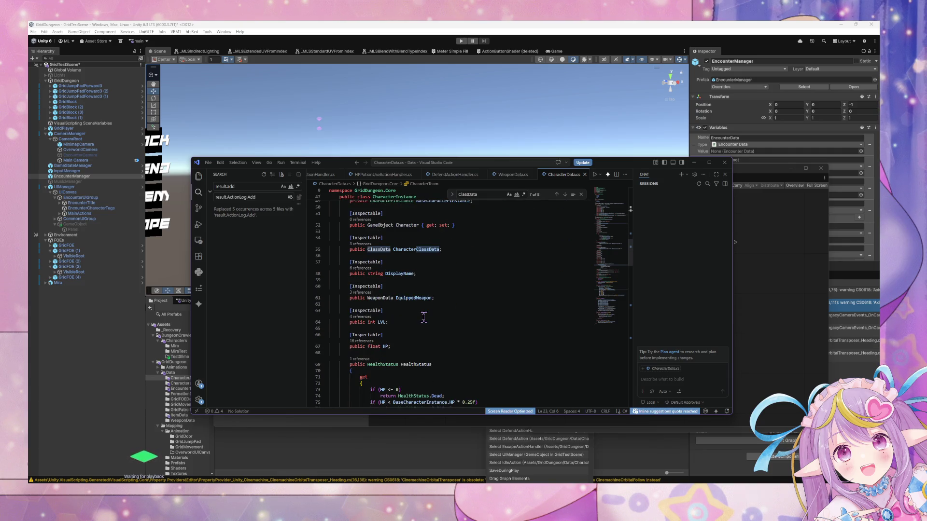
Step: Below the HP field, add '[Inspectable] public CharacterTeam Team;' to CharacterInstance
{"action": "left_click", "coordinate": [400, 344]}
{"action": "key", "text": "Return"}
{"action": "key", "text": "Return"}
{"action": "type", "text": "[Inspec"}
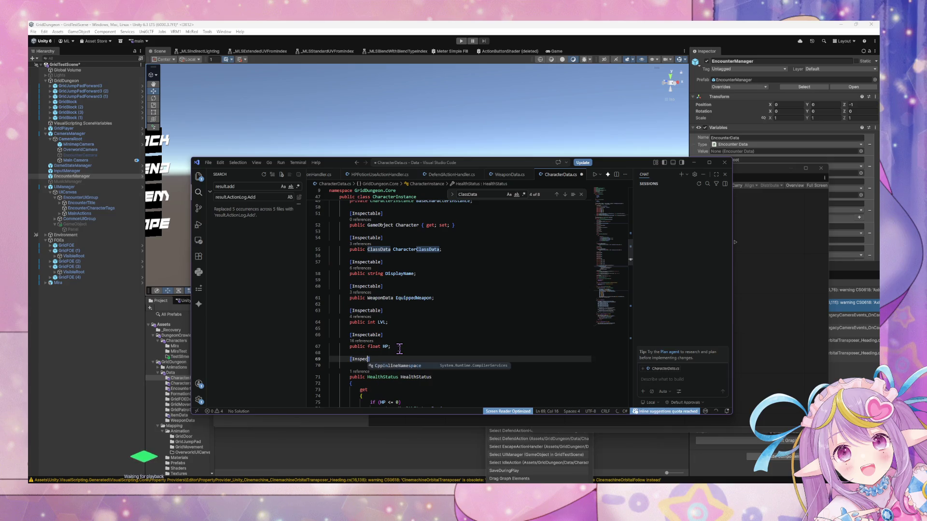
{"action": "type", "text": "table"}
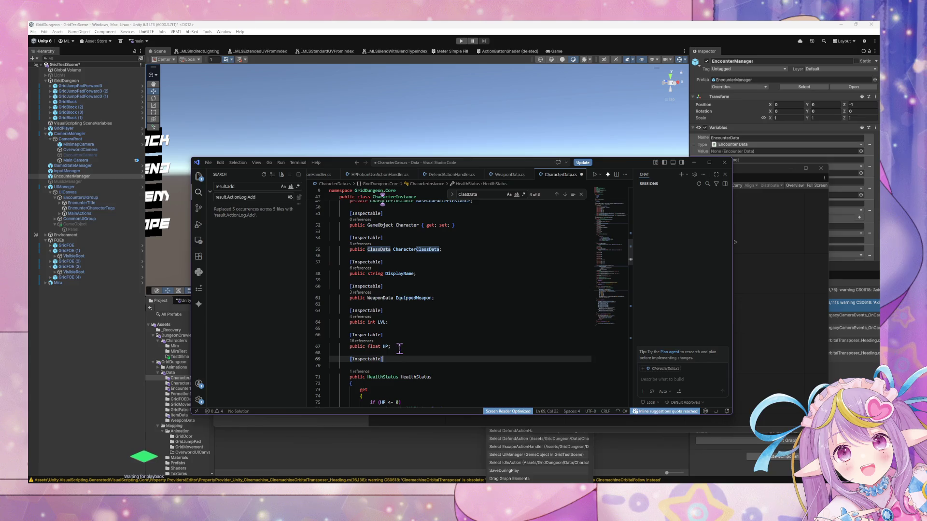
{"action": "key", "text": "Return"}
{"action": "type", "text": "pu"}
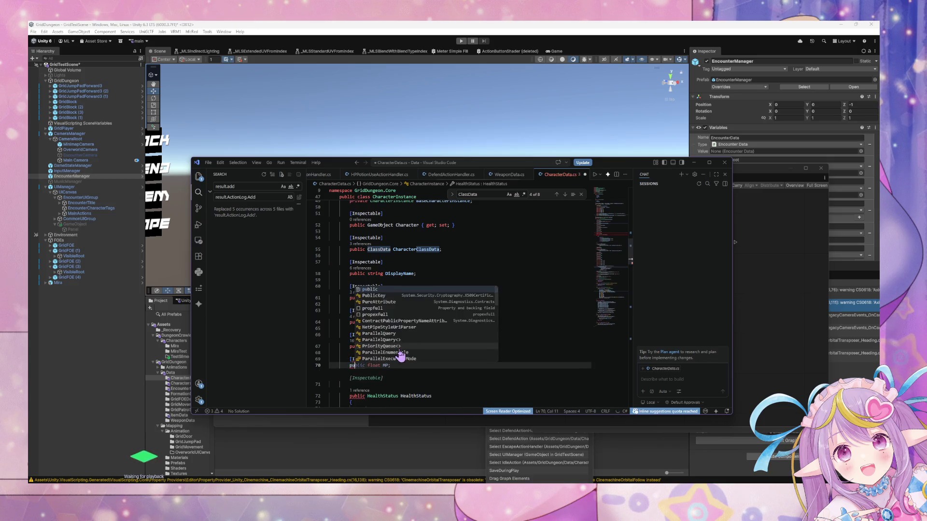
{"action": "type", "text": "blic CharacterTeam Team;"}
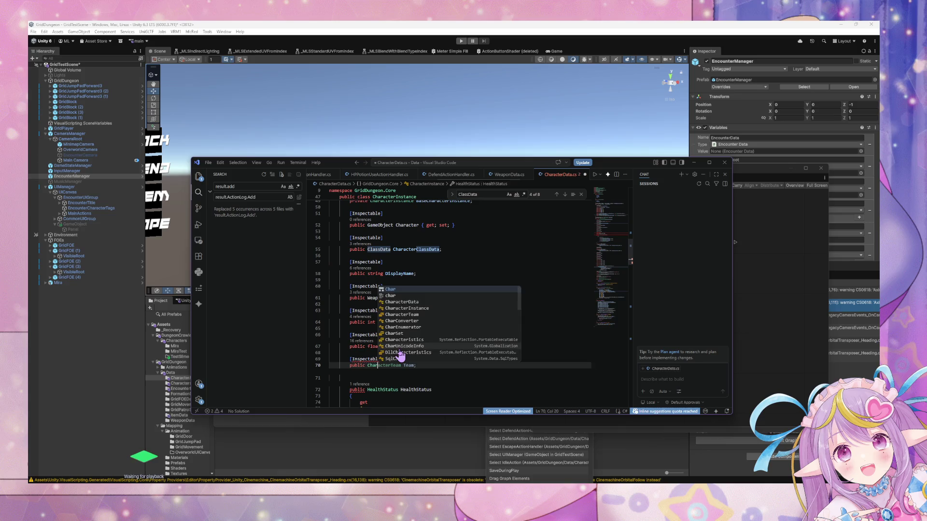
{"action": "key", "text": "Return"}
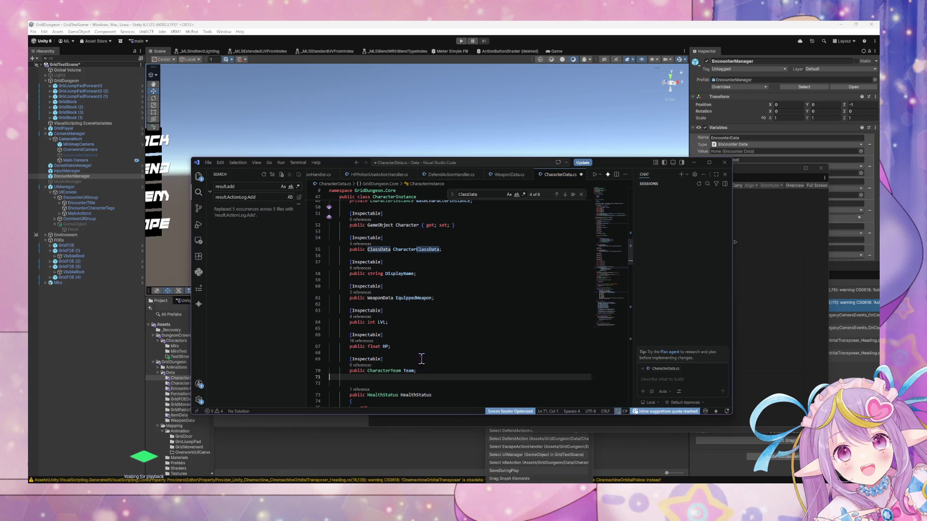
{"action": "key", "text": "BackSpace"}
{"action": "key", "text": "BackSpace"}
Step: Give the Team field a default of CharacterTeam.Player and save
{"action": "type", "text": "= "}
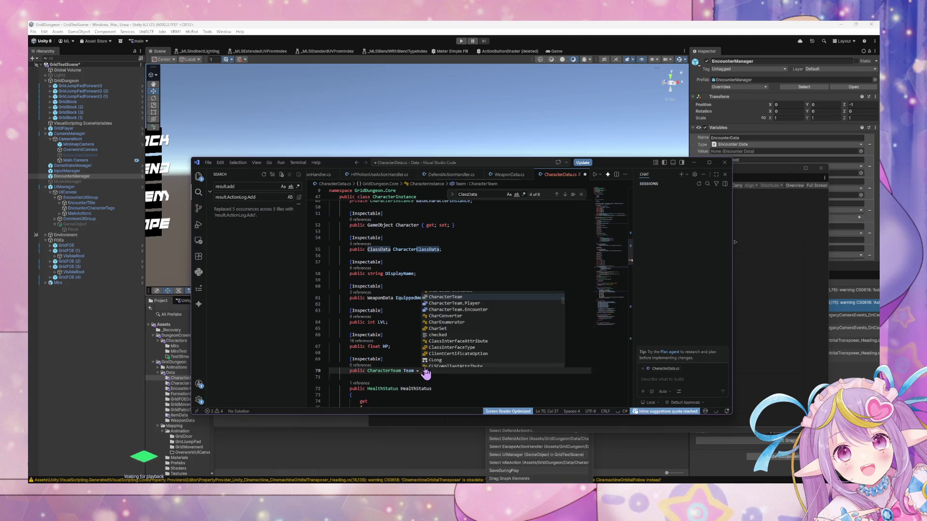
{"action": "type", "text": "Charta"}
{"action": "key", "text": "Down"}
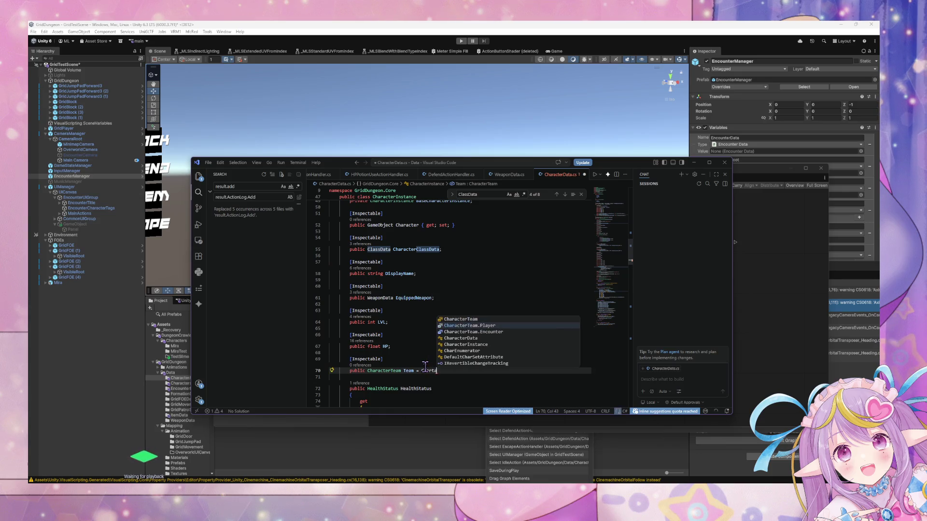
{"action": "key", "text": "Return"}
{"action": "type", "text": "';"}
{"action": "key", "text": "BackSpace"}
{"action": "key", "text": "BackSpace"}
{"action": "type", "text": ";"}
{"action": "key", "text": "ctrl+s"}
Step: Delete the unused 'using System.Runtime.InteropServices' line and save CharacterData.cs
{"action": "scroll", "coordinate": [425, 367], "scroll_direction": "up", "scroll_amount": 15}
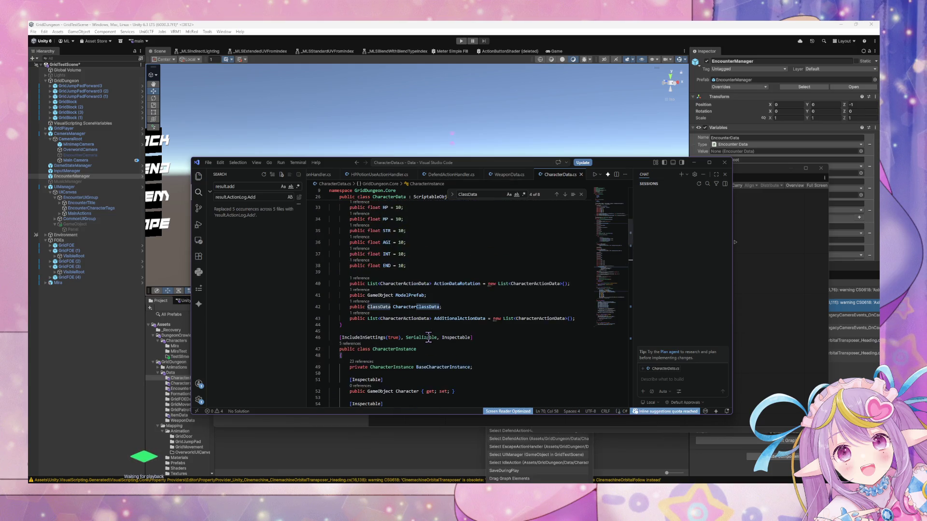
{"action": "scroll", "coordinate": [424, 322], "scroll_direction": "up", "scroll_amount": 1}
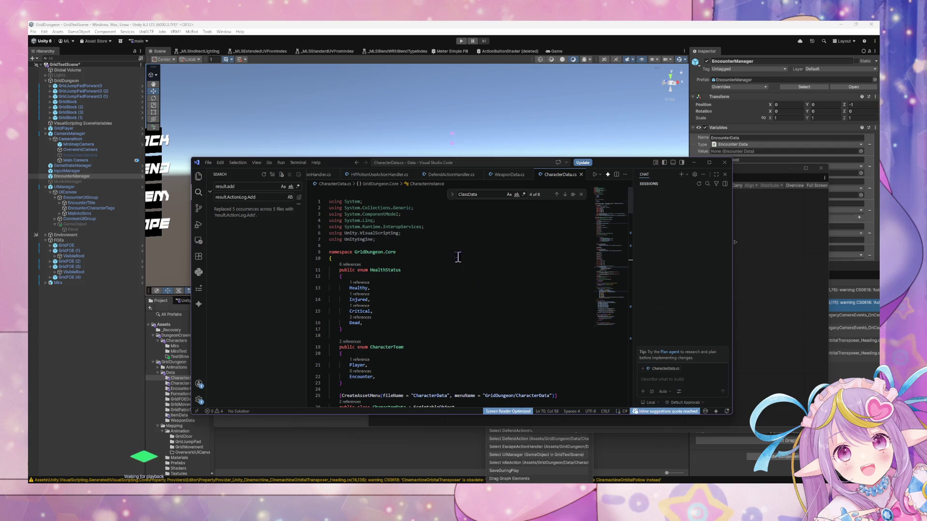
{"action": "left_click_drag", "start_coordinate": [443, 229], "coordinate": [374, 220]}
{"action": "key", "text": "BackSpace"}
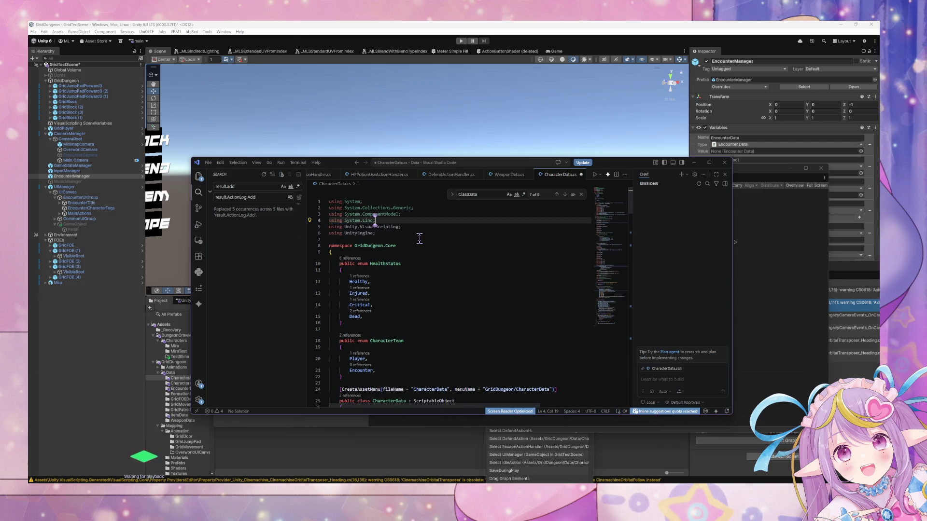
{"action": "key", "text": "ctrl+s"}
{"action": "left_click", "coordinate": [501, 328]}
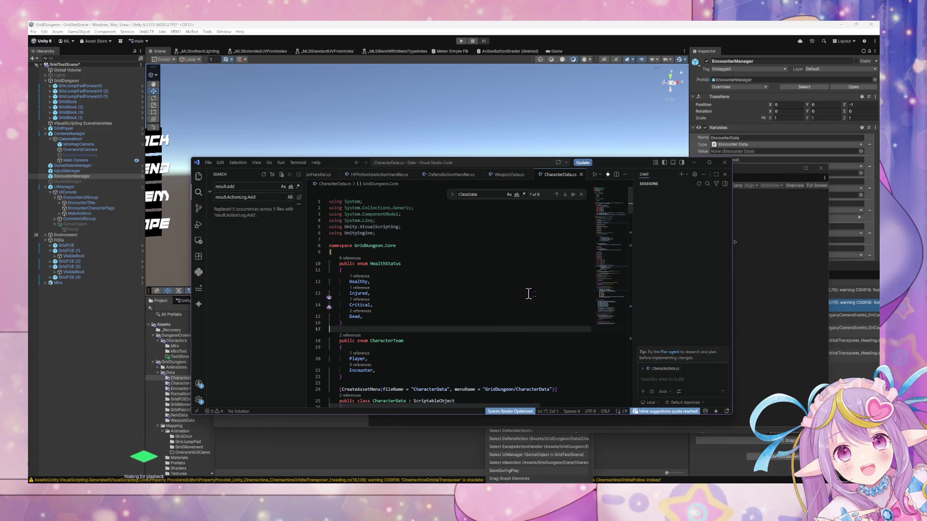
{"action": "scroll", "coordinate": [490, 307], "scroll_direction": "down", "scroll_amount": 5}
{"action": "scroll", "coordinate": [489, 309], "scroll_direction": "down", "scroll_amount": 10}
{"action": "left_click", "coordinate": [749, 335]}
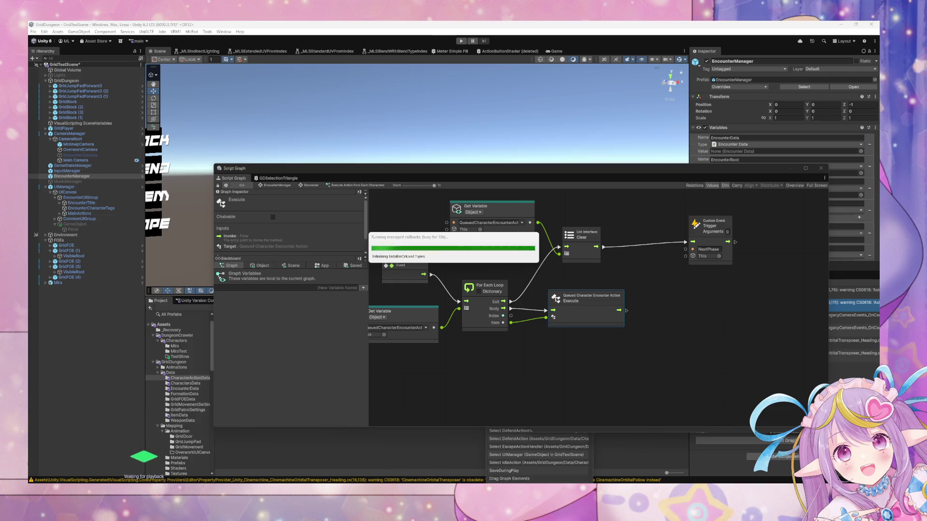
Step: From EncounterManager's Encounter state graph, open the Encounter Start state's script graph
{"action": "mouse_move", "coordinate": [476, 519]}
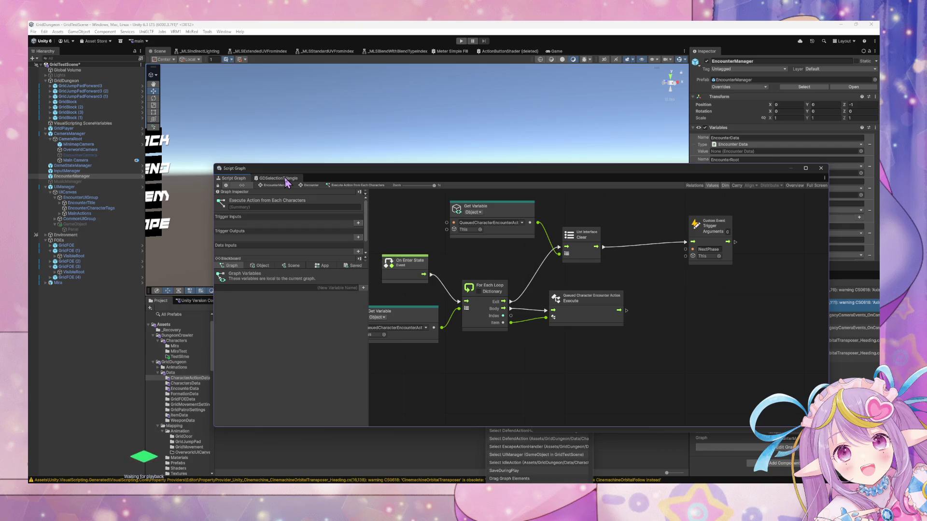
{"action": "left_click_drag", "start_coordinate": [309, 173], "coordinate": [421, 177]}
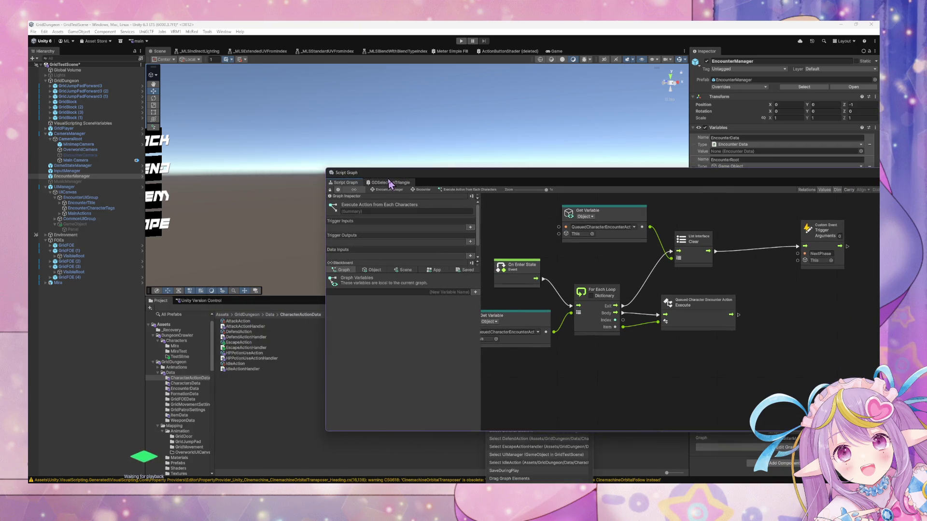
{"action": "left_click", "coordinate": [90, 175]}
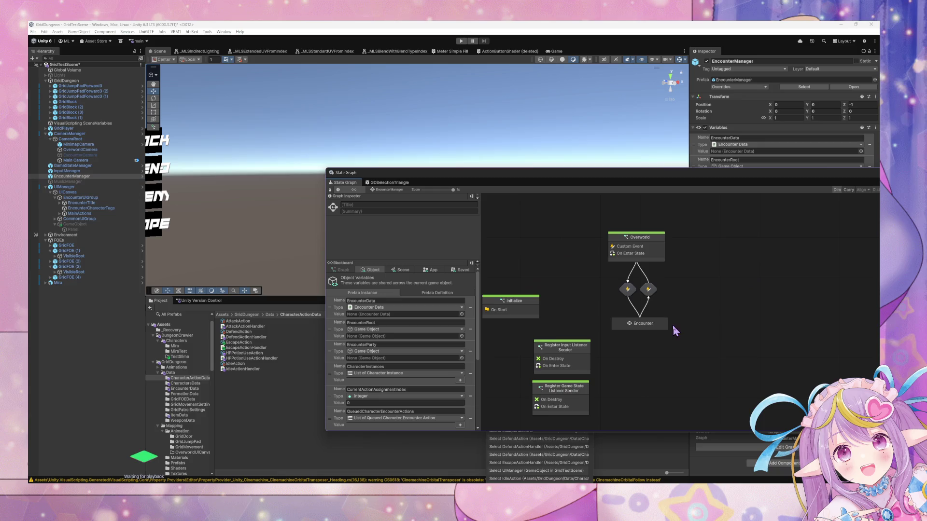
{"action": "double_click", "coordinate": [654, 325]}
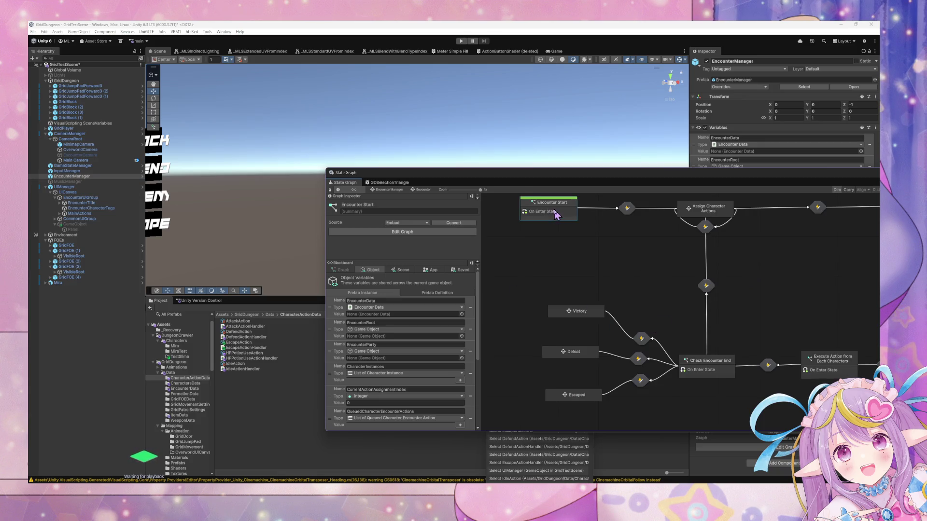
{"action": "double_click", "coordinate": [556, 215]}
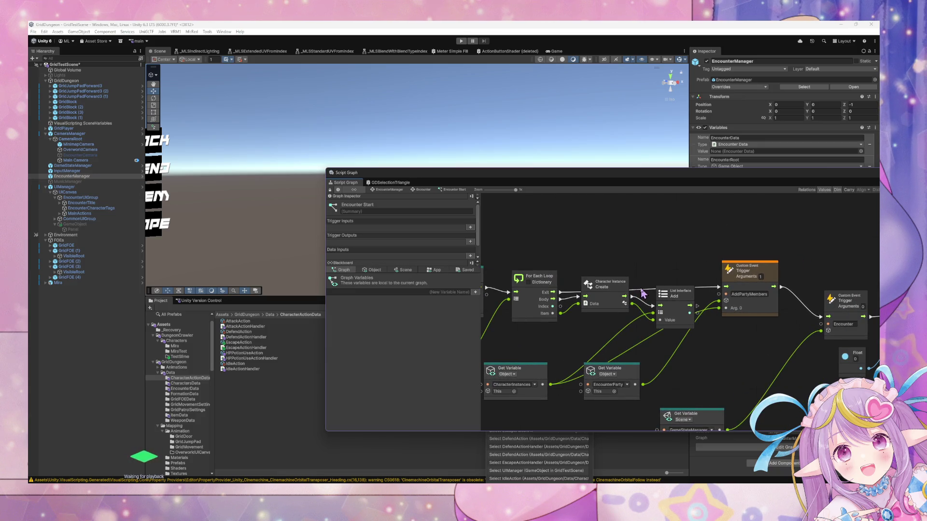
Step: Shift the List Add and Custom Event nodes to the right to make room
{"action": "left_click_drag", "start_coordinate": [741, 269], "coordinate": [771, 271]}
{"action": "left_click_drag", "start_coordinate": [686, 293], "coordinate": [721, 283]}
{"action": "left_click_drag", "start_coordinate": [625, 297], "coordinate": [659, 263]}
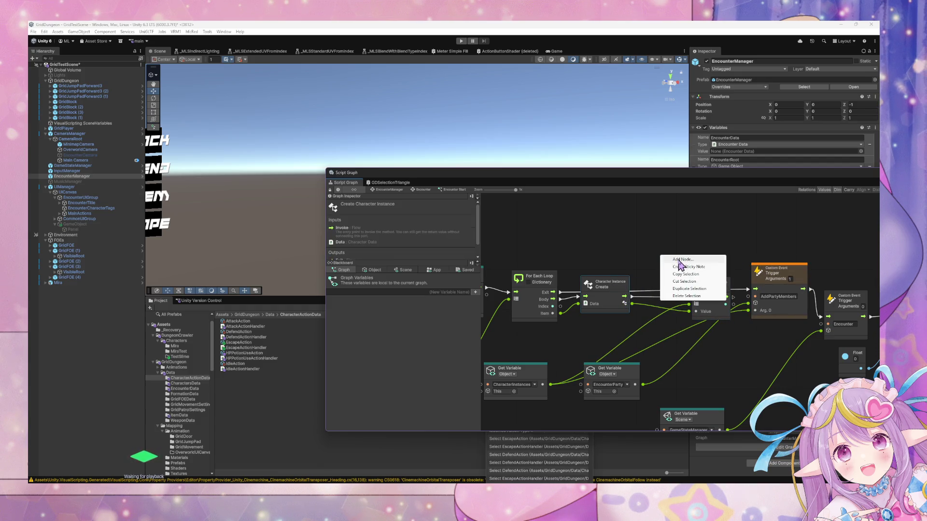
Step: Search the node finder for Character Instance and browse its members without adding one
{"action": "type", "text": "charac"}
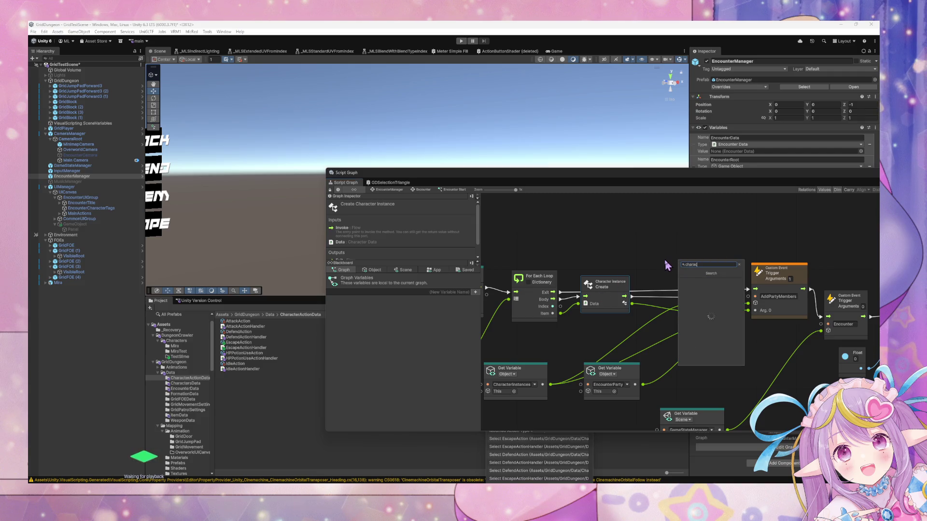
{"action": "key", "text": "BackSpace"}
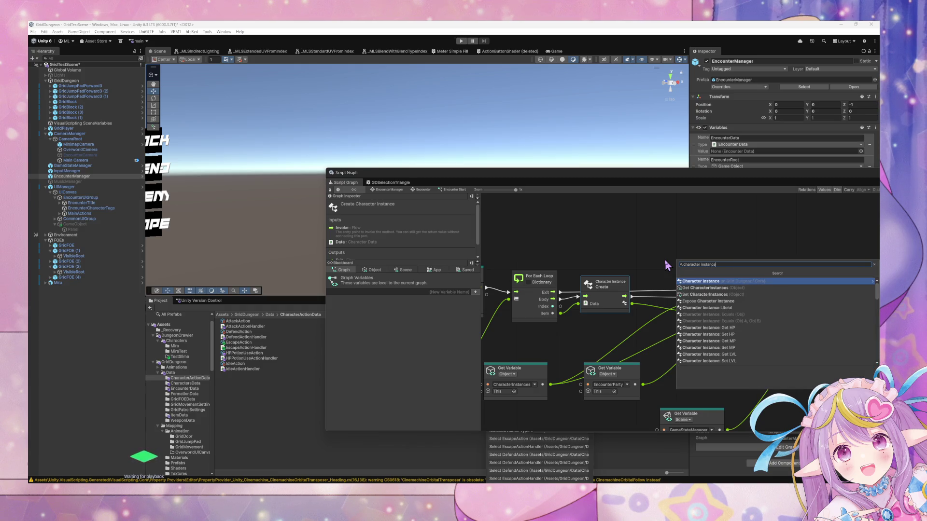
{"action": "key", "text": "Return"}
{"action": "key", "text": "Down"}
{"action": "key", "text": "Down"}
{"action": "key", "text": "Down"}
{"action": "key", "text": "Up"}
{"action": "key", "text": "Up"}
{"action": "key", "text": "Up"}
{"action": "key", "text": "Down"}
{"action": "key", "text": "Down"}
{"action": "key", "text": "Down"}
{"action": "key", "text": "Down"}
{"action": "key", "text": "Down"}
{"action": "key", "text": "Down"}
{"action": "key", "text": "Up"}
{"action": "key", "text": "Up"}
{"action": "key", "text": "Up"}
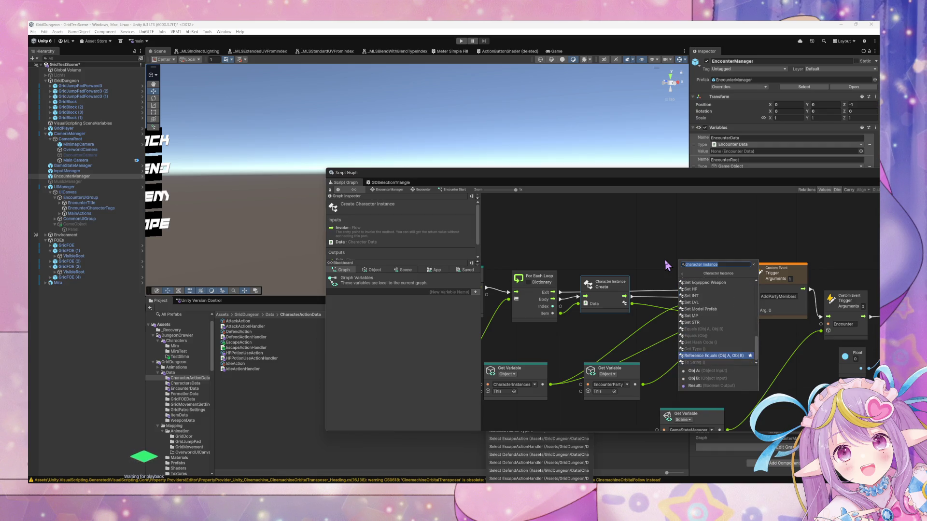
{"action": "key", "text": "Down"}
{"action": "key", "text": "Down"}
{"action": "key", "text": "Down"}
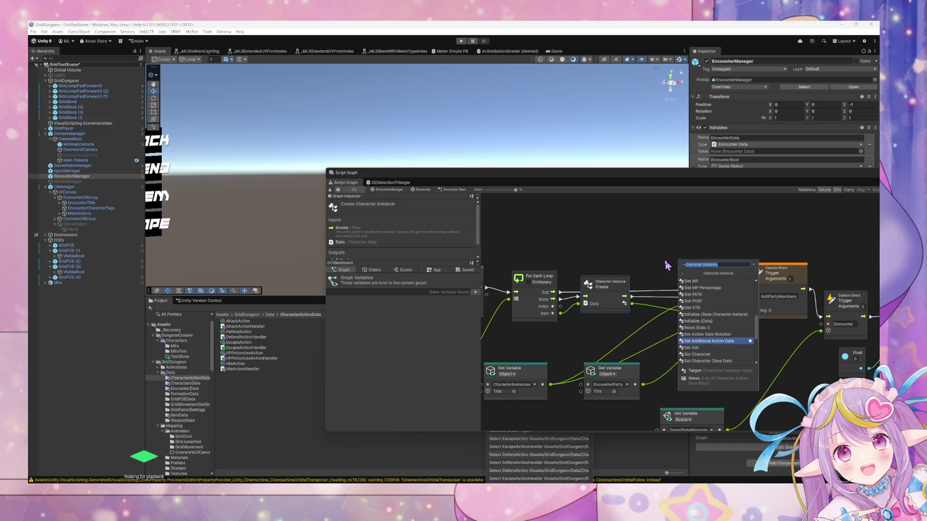
{"action": "key", "text": "Return"}
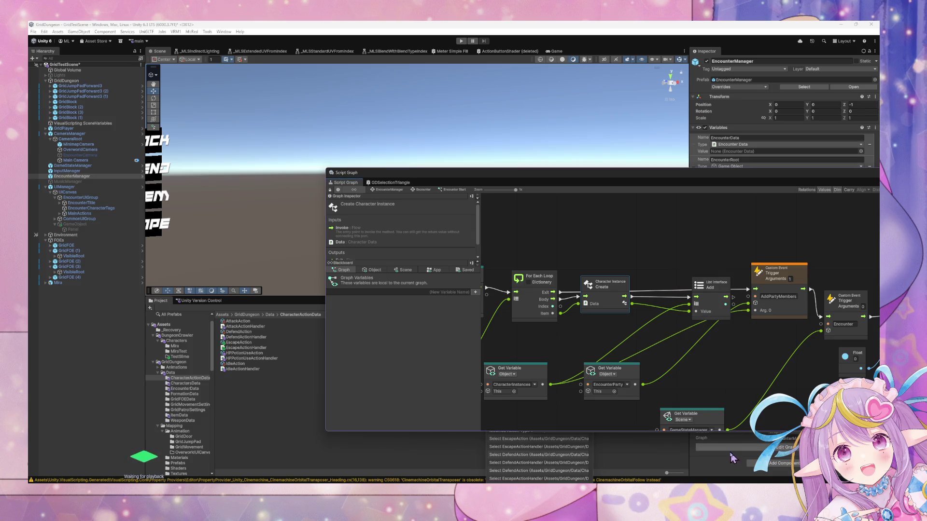
{"action": "left_click", "coordinate": [615, 468]}
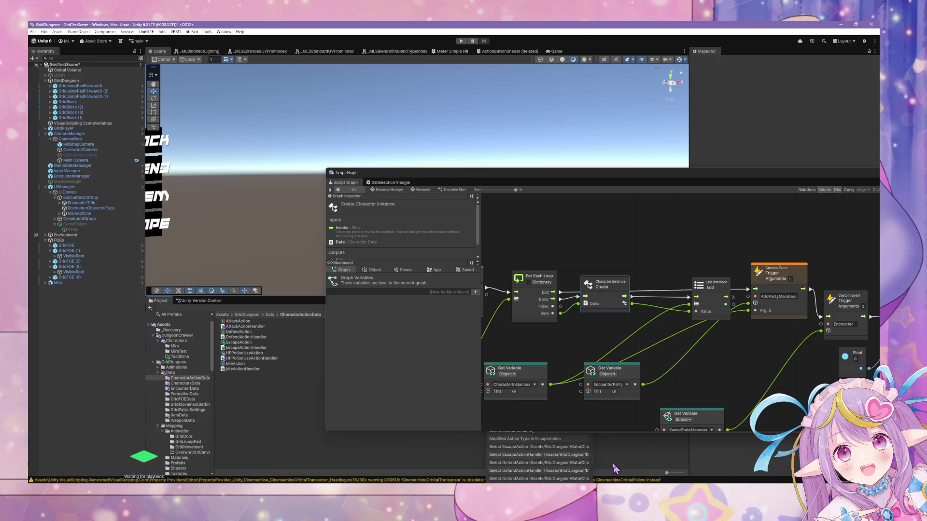
Step: Run Regenerate Nodes in Project Settings > Visual Scripting, then return to CharacterData.cs in VS Code
{"action": "left_click", "coordinate": [44, 32]}
{"action": "mouse_move", "coordinate": [89, 211]}
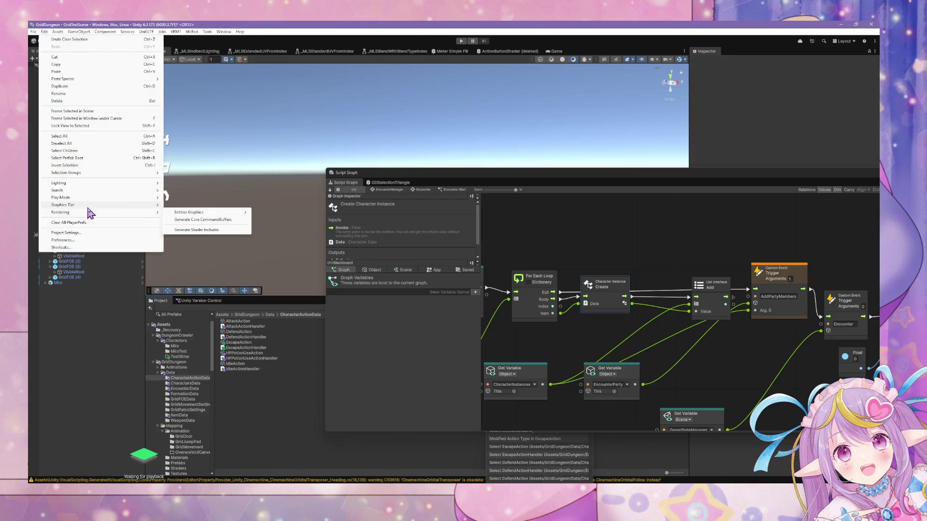
{"action": "left_click", "coordinate": [92, 234]}
{"action": "left_click", "coordinate": [475, 249]}
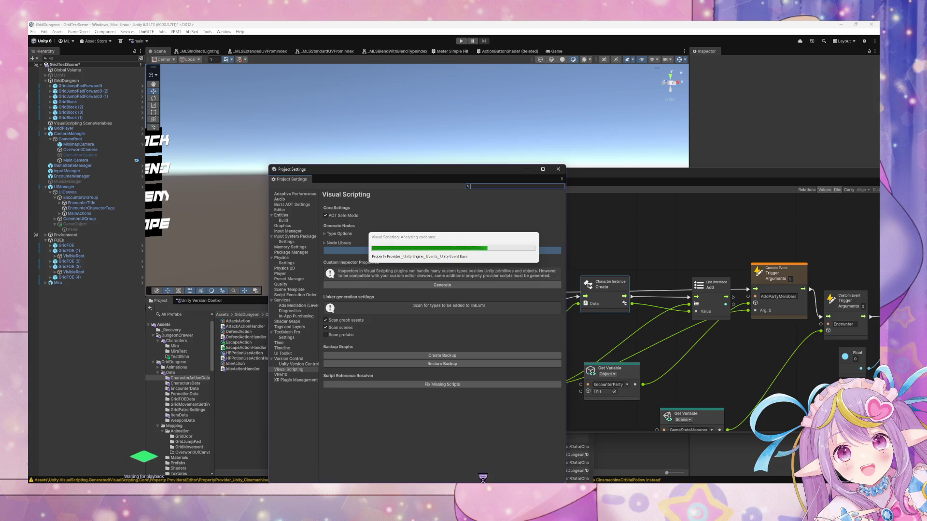
{"action": "key", "text": "alt+Tab"}
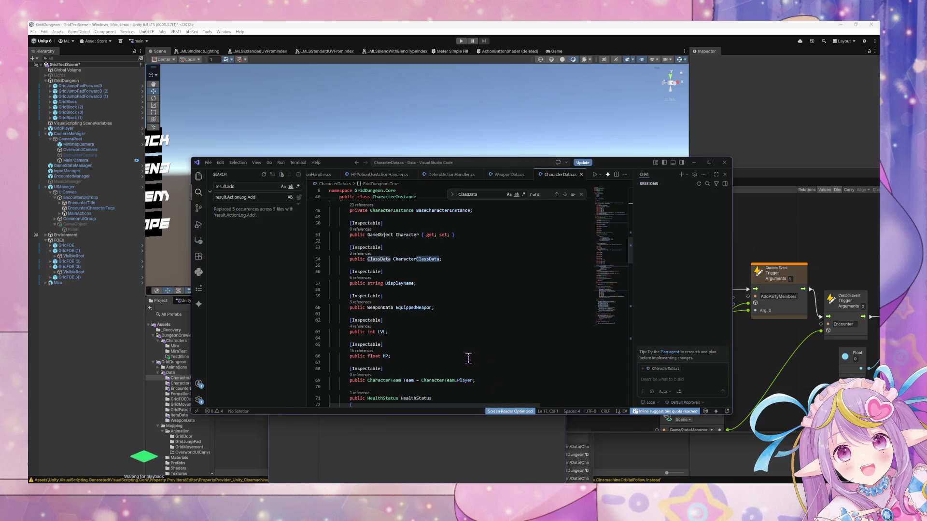
Step: Scroll through the CharacterInstance class in CharacterData.cs to review its fields
{"action": "scroll", "coordinate": [468, 358], "scroll_direction": "up", "scroll_amount": 5}
{"action": "scroll", "coordinate": [468, 358], "scroll_direction": "down", "scroll_amount": 3}
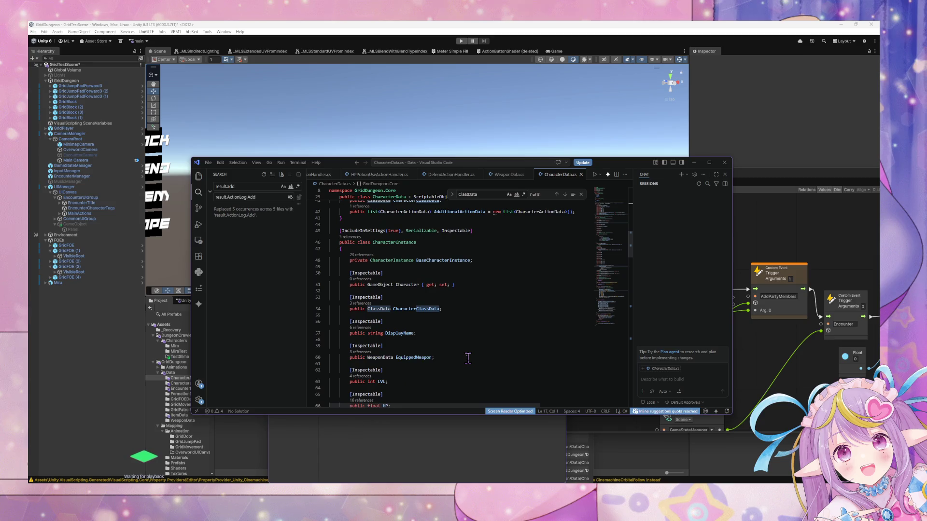
{"action": "scroll", "coordinate": [468, 358], "scroll_direction": "down", "scroll_amount": 2}
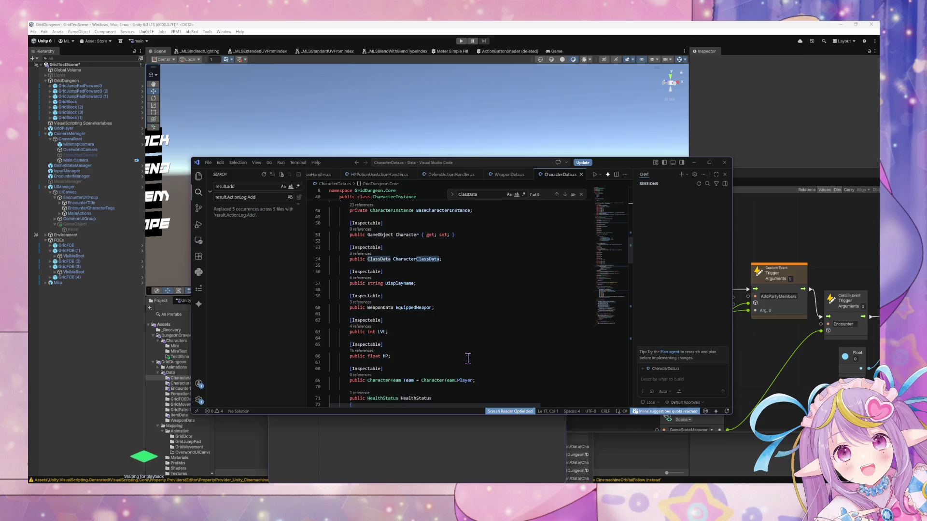
{"action": "scroll", "coordinate": [468, 357], "scroll_direction": "down", "scroll_amount": 1}
{"action": "scroll", "coordinate": [468, 358], "scroll_direction": "up", "scroll_amount": 1}
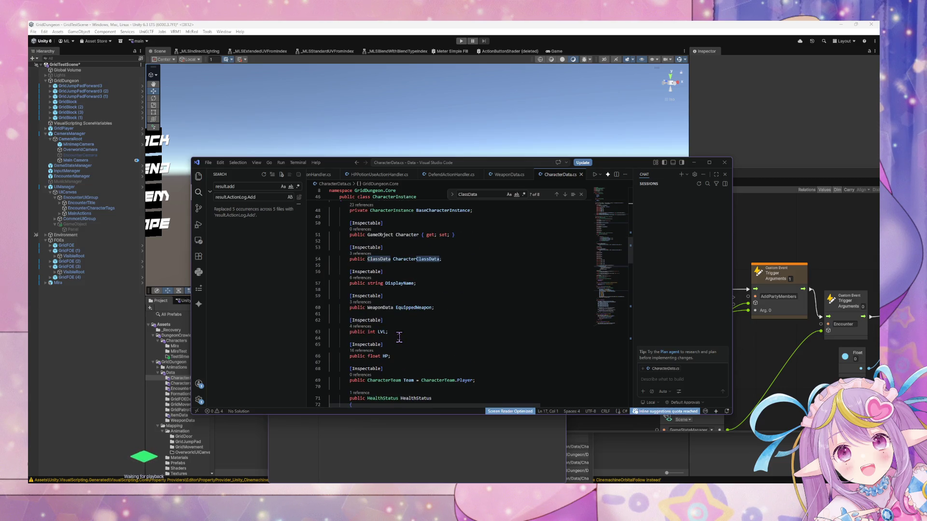
{"action": "left_click", "coordinate": [489, 361]}
{"action": "scroll", "coordinate": [489, 361], "scroll_direction": "down", "scroll_amount": 1}
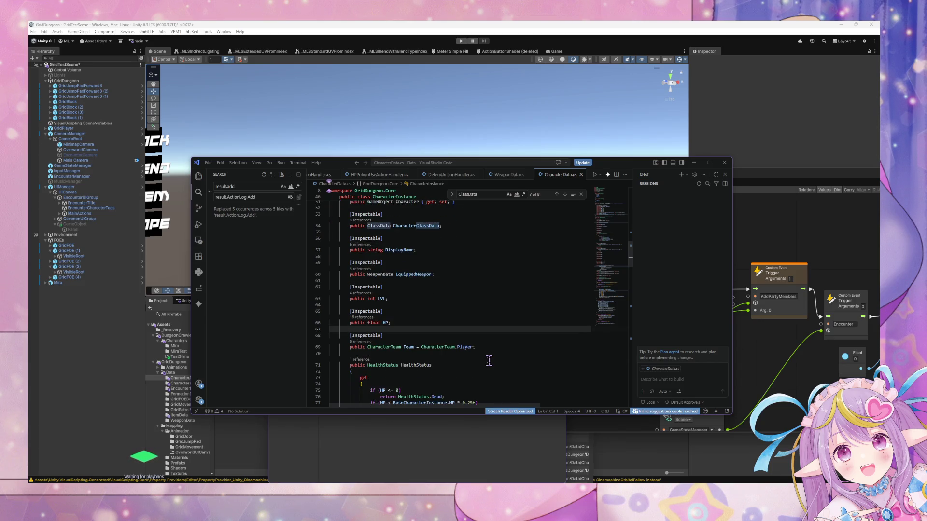
{"action": "scroll", "coordinate": [489, 360], "scroll_direction": "down", "scroll_amount": 7}
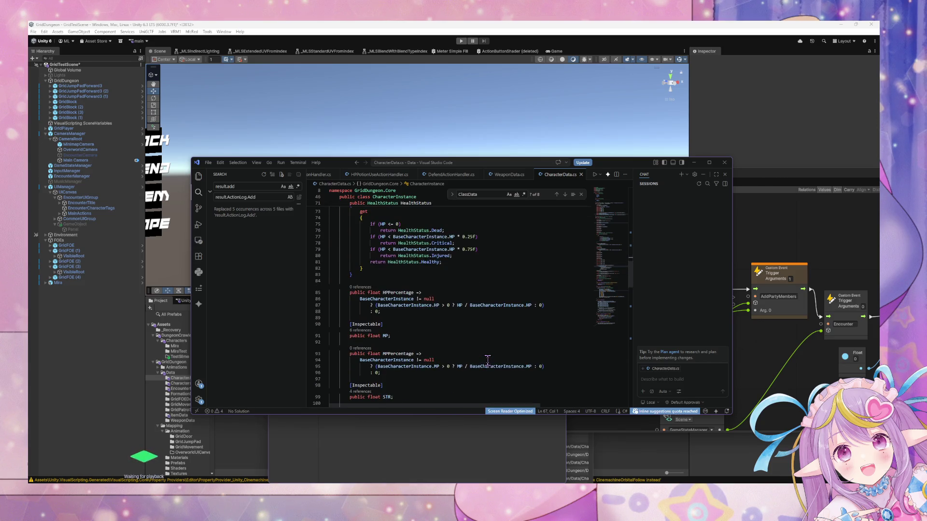
{"action": "scroll", "coordinate": [487, 360], "scroll_direction": "down", "scroll_amount": 8}
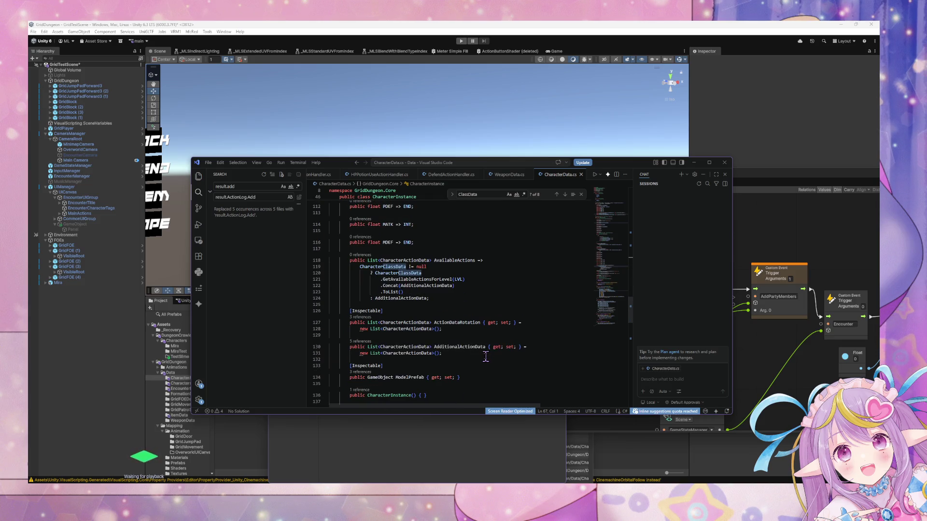
{"action": "scroll", "coordinate": [486, 356], "scroll_direction": "down", "scroll_amount": 1}
{"action": "scroll", "coordinate": [484, 357], "scroll_direction": "down", "scroll_amount": 5}
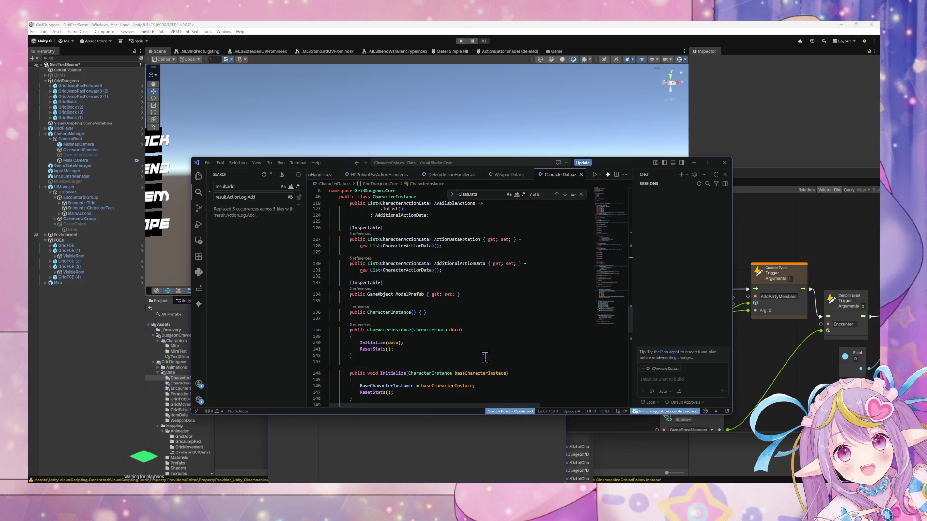
{"action": "scroll", "coordinate": [485, 357], "scroll_direction": "up", "scroll_amount": 6}
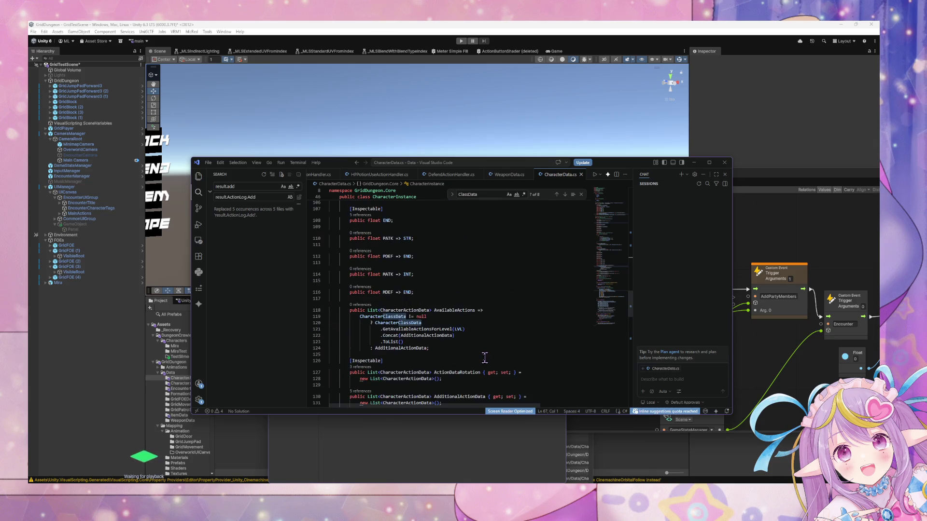
{"action": "scroll", "coordinate": [485, 357], "scroll_direction": "up", "scroll_amount": 16}
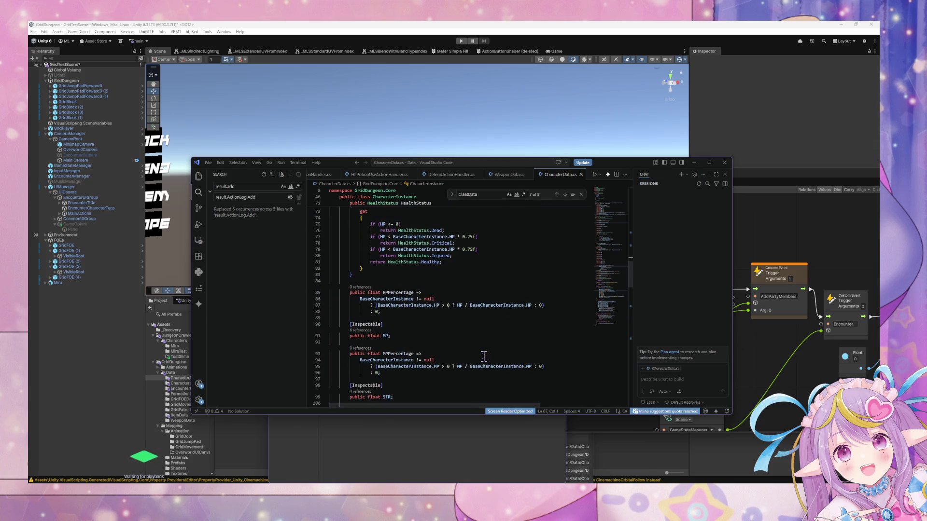
{"action": "scroll", "coordinate": [441, 340], "scroll_direction": "up", "scroll_amount": 1}
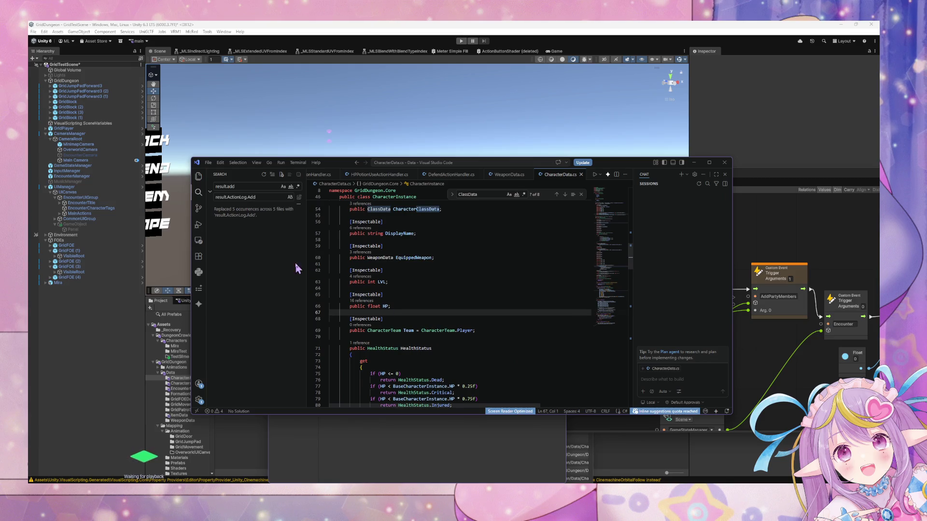
Step: Rename the EquippedWeapon field to EquippedWeaponData and save CharacterData.cs
{"action": "left_click", "coordinate": [434, 255]}
{"action": "type", "text": "Data"}
{"action": "scroll", "coordinate": [437, 268], "scroll_direction": "up", "scroll_amount": 3}
{"action": "left_click", "coordinate": [440, 292]}
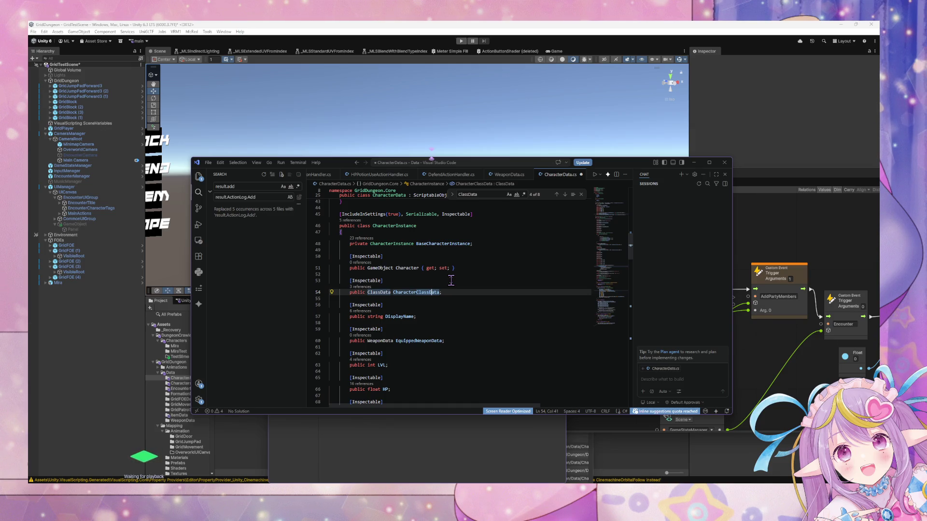
{"action": "scroll", "coordinate": [451, 281], "scroll_direction": "down", "scroll_amount": 2}
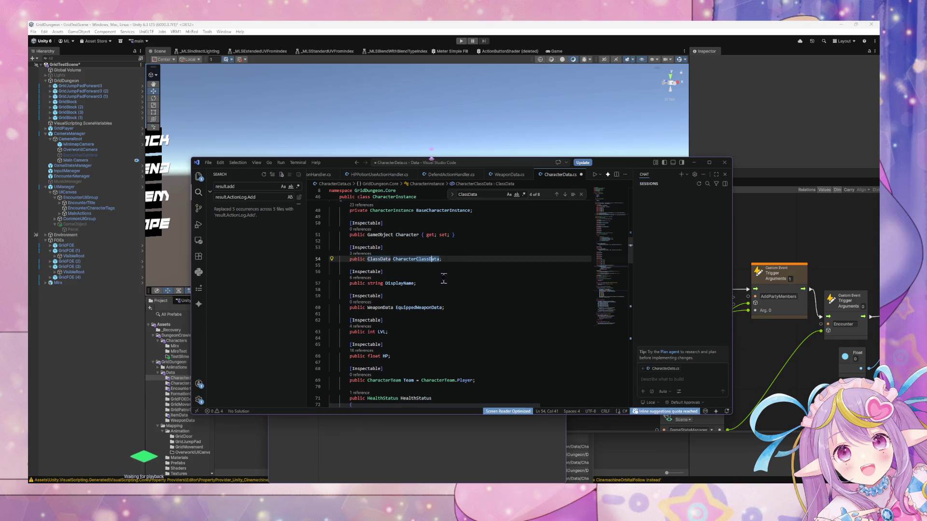
{"action": "key", "text": "ctrl+s"}
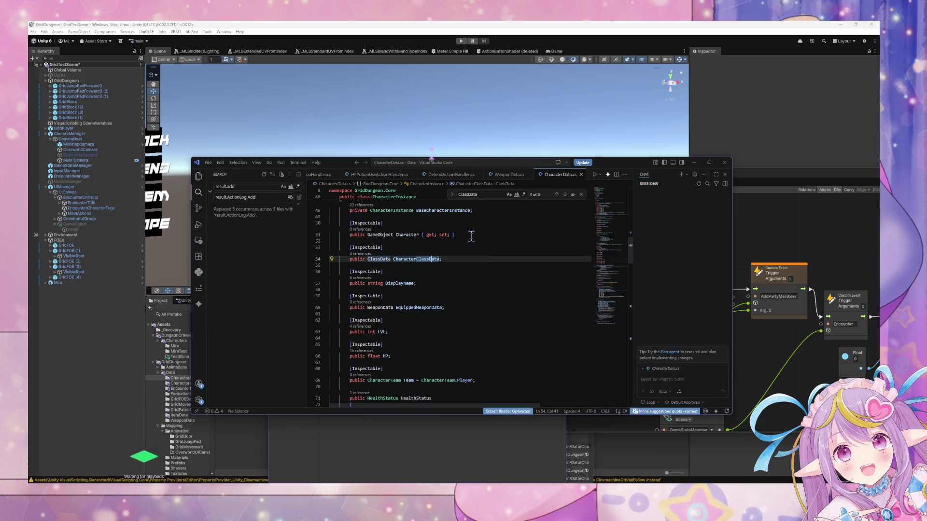
{"action": "scroll", "coordinate": [471, 234], "scroll_direction": "up", "scroll_amount": 1}
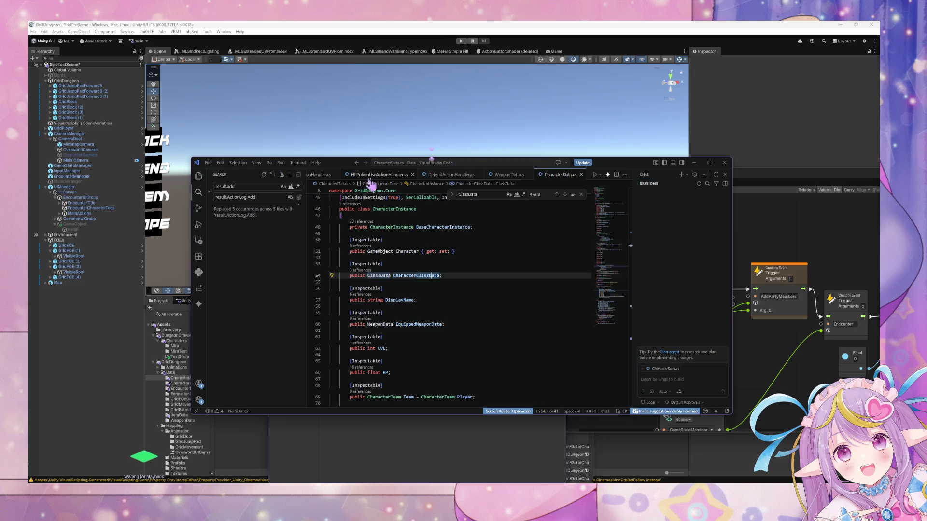
Step: Add a public CharacterTeam field named CharacterTeam below the CharacterClassData line
{"action": "left_click", "coordinate": [469, 276]}
{"action": "key", "text": "Return"}
{"action": "key", "text": "Return"}
{"action": "type", "text": "public"}
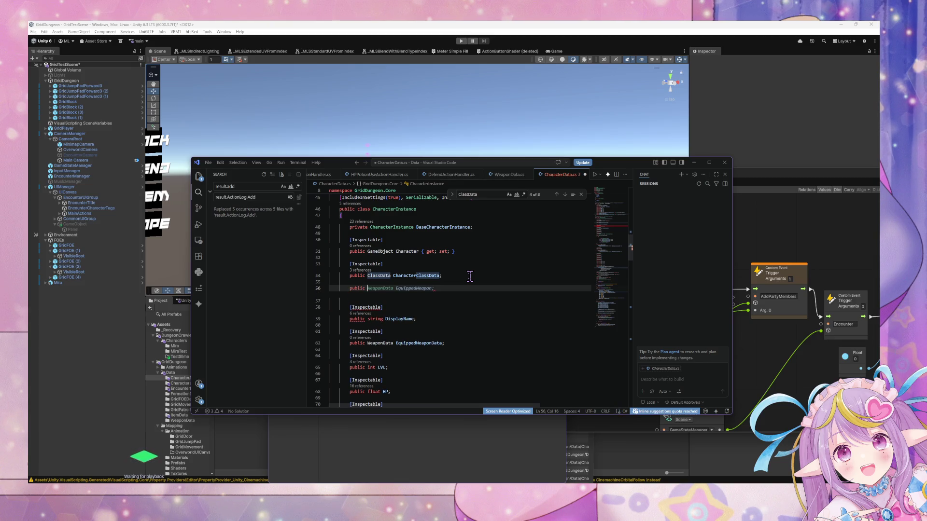
{"action": "key", "text": "BackSpace"}
{"action": "key", "text": "BackSpace"}
{"action": "key", "text": "BackSpace"}
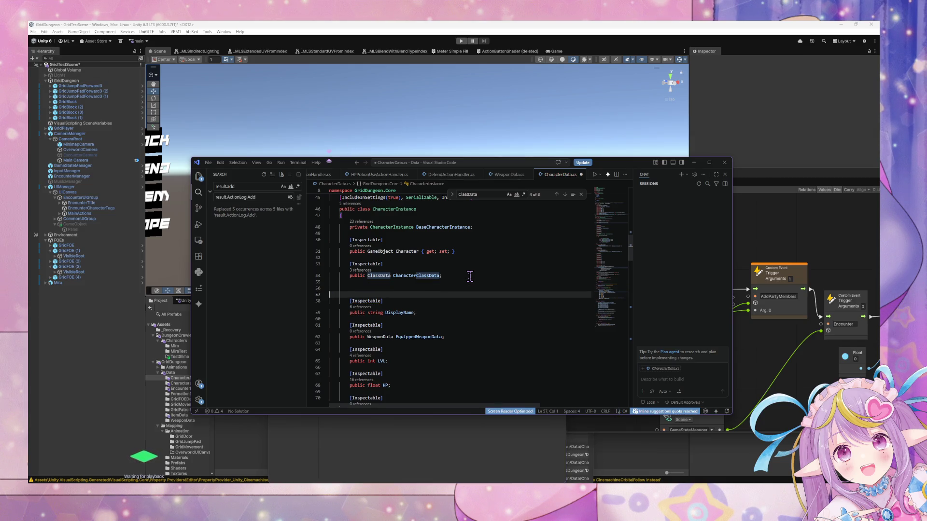
{"action": "type", "text": "public "}
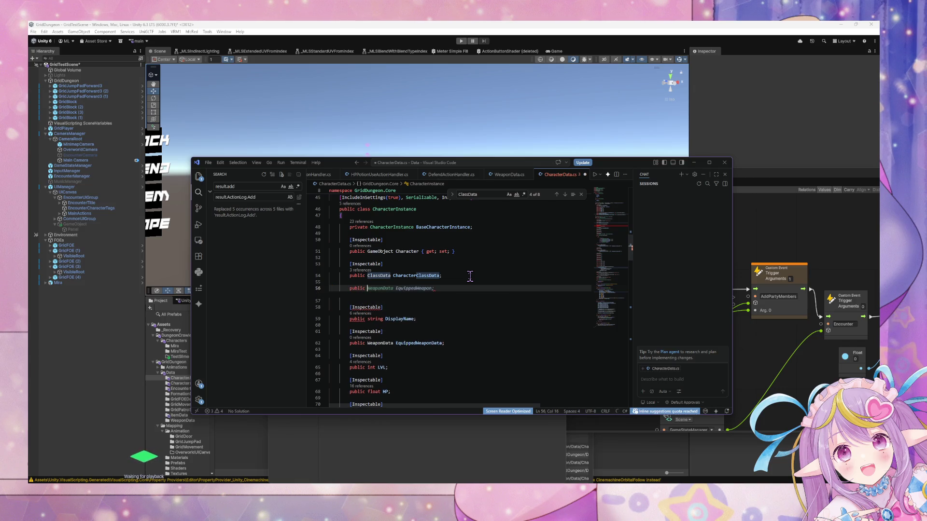
{"action": "type", "text": "Team"}
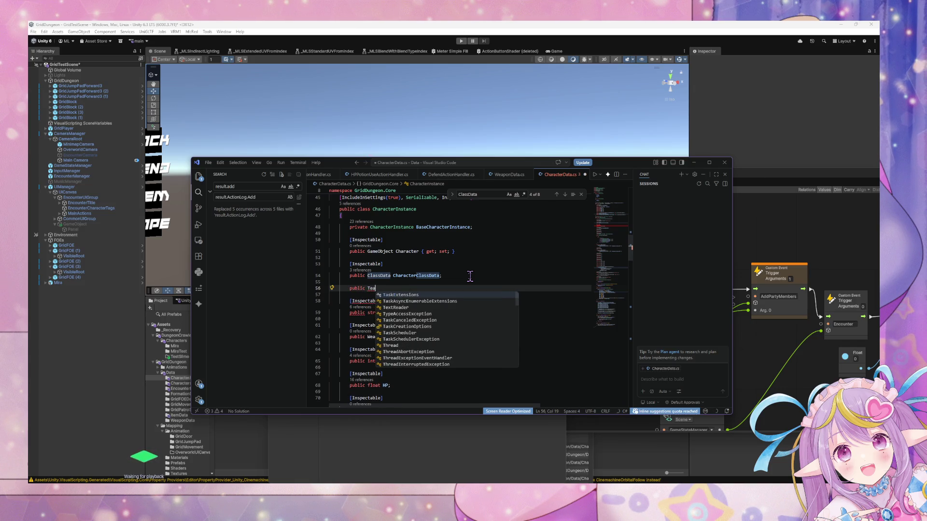
{"action": "key", "text": "Tab"}
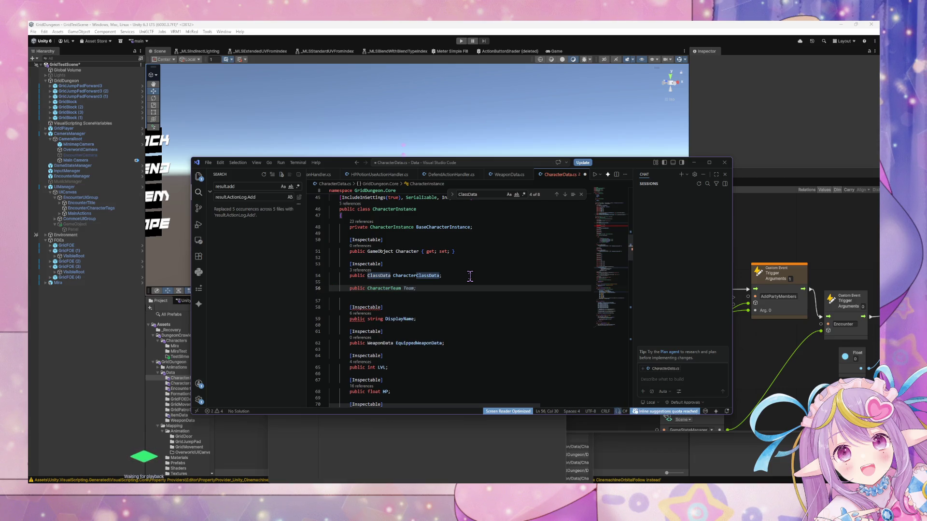
{"action": "type", "text": "Team;"}
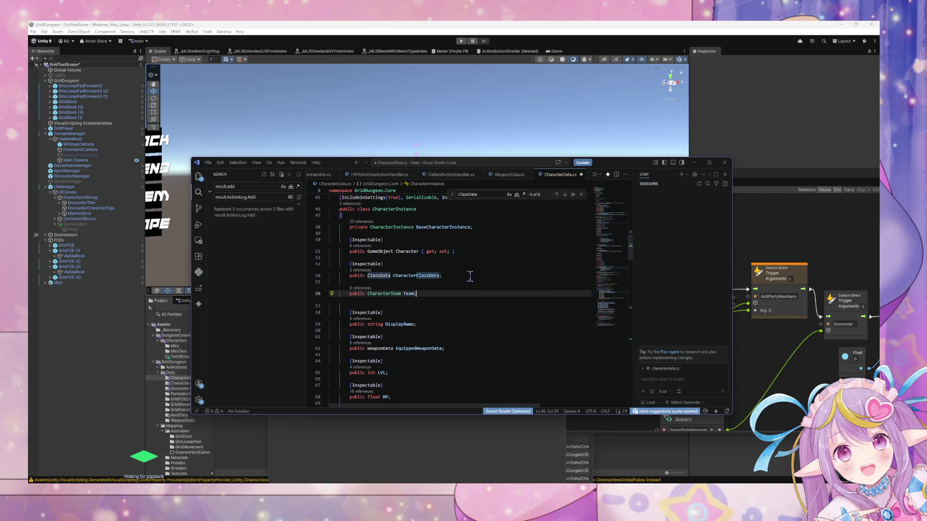
{"action": "key", "text": "BackSpace"}
{"action": "key", "text": "BackSpace"}
{"action": "key", "text": "BackSpace"}
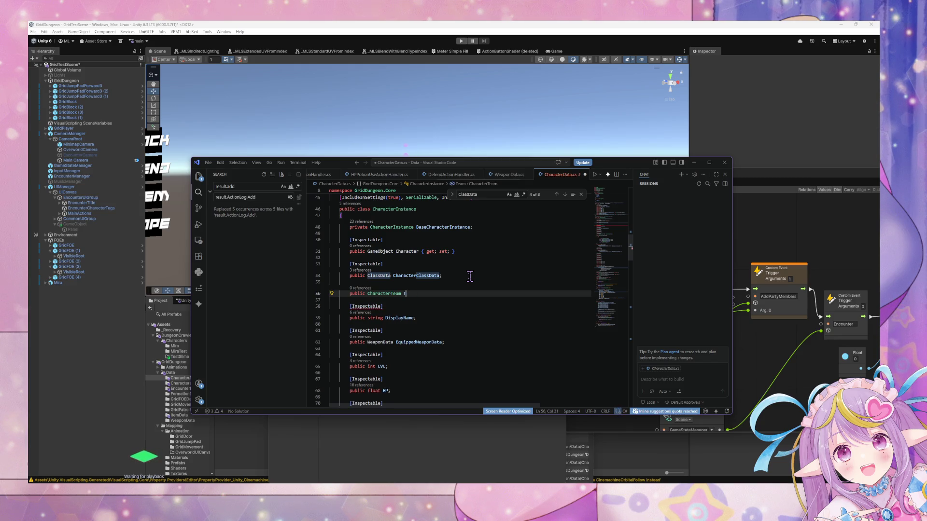
{"action": "type", "text": "CharacterTeam;"}
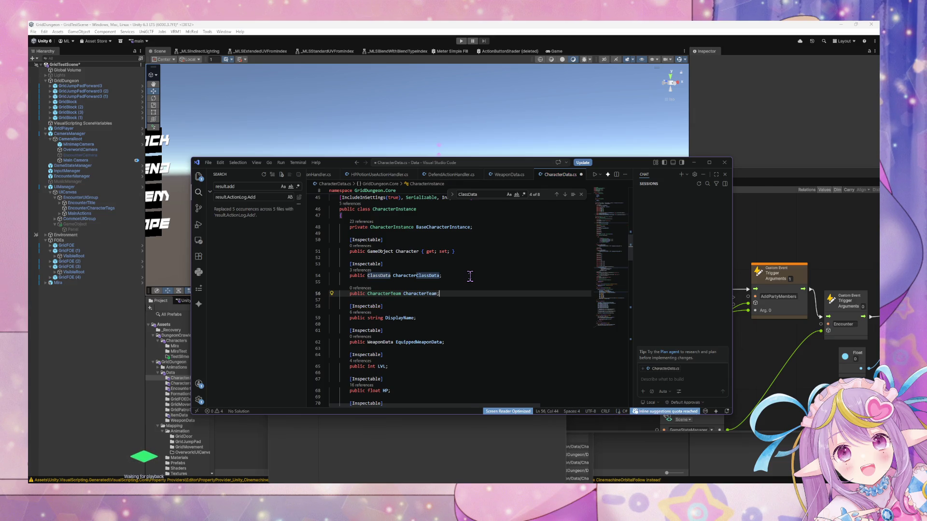
Step: Insert an [Inspectable] EquippedWeapon field above the CharacterTeam field
{"action": "key", "text": "ctrl+shift+Return"}
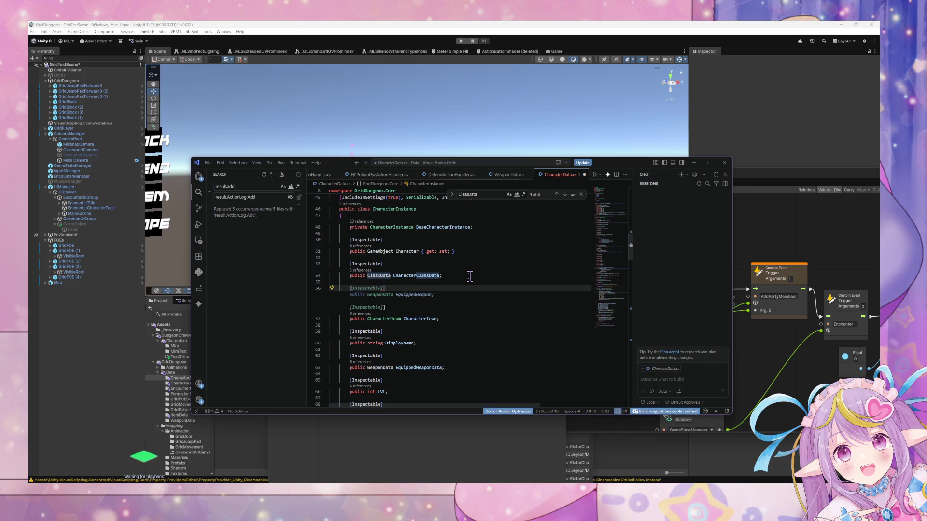
{"action": "key", "text": "Tab"}
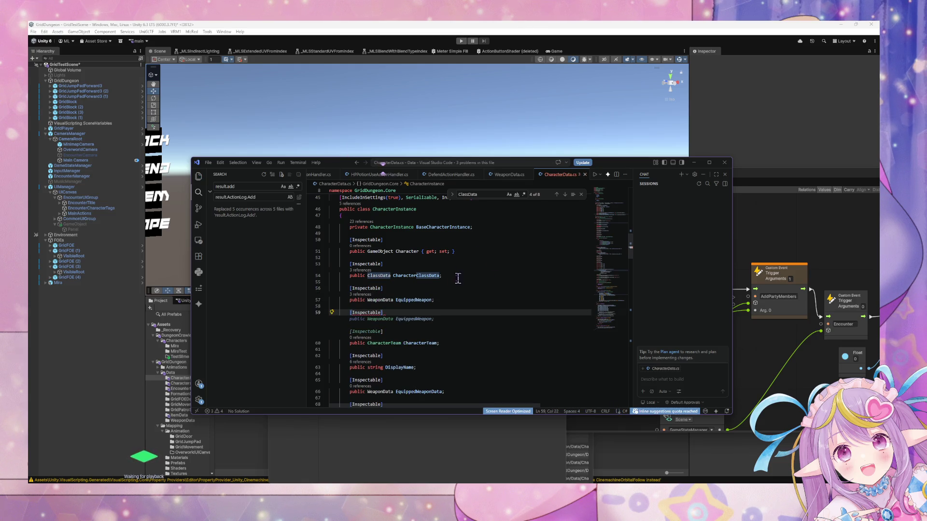
{"action": "left_click", "coordinate": [441, 276]}
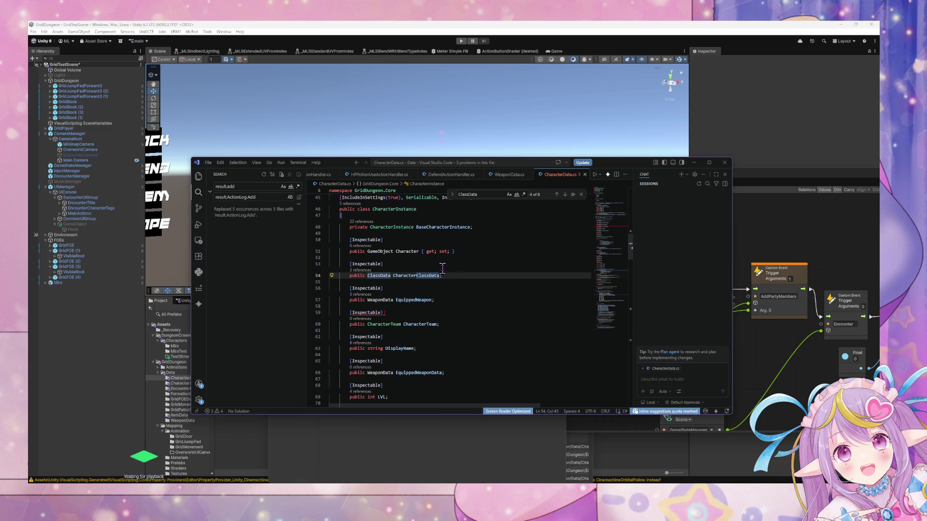
Step: Default the CharacterTeam field to CharacterTeam.Player and save CharacterData.cs
{"action": "left_click", "coordinate": [386, 313]}
{"action": "left_click", "coordinate": [440, 321]}
{"action": "key", "text": "BackSpace"}
{"action": "type", "text": "="}
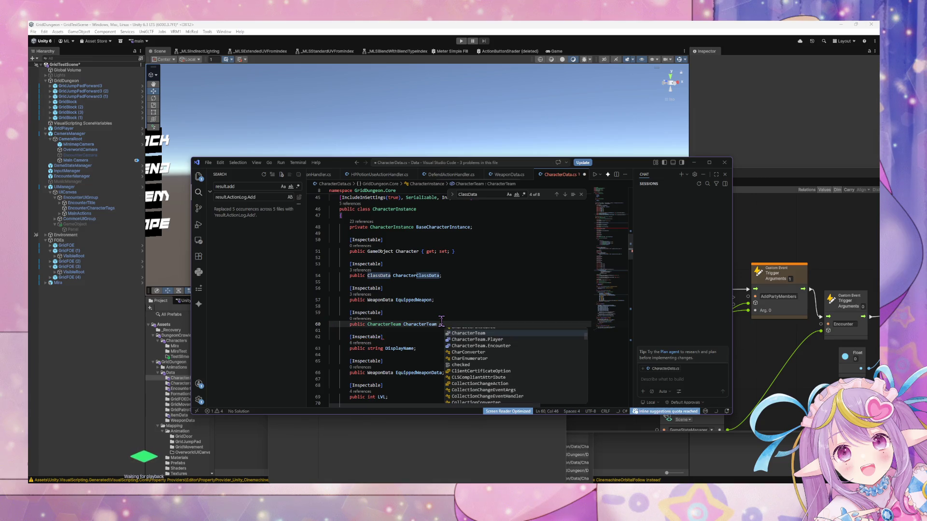
{"action": "key", "text": "Down"}
{"action": "key", "text": "Return"}
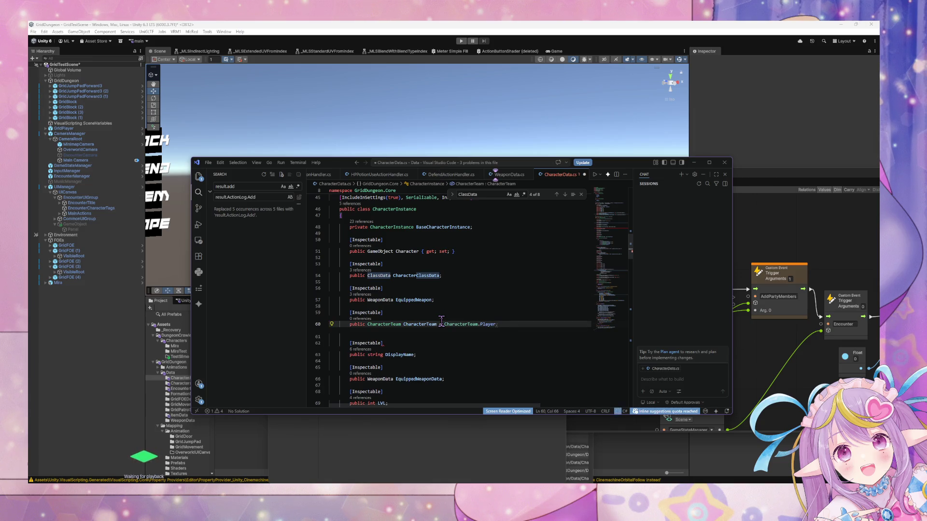
{"action": "type", "text": ";"}
{"action": "key", "text": "ctrl+s"}
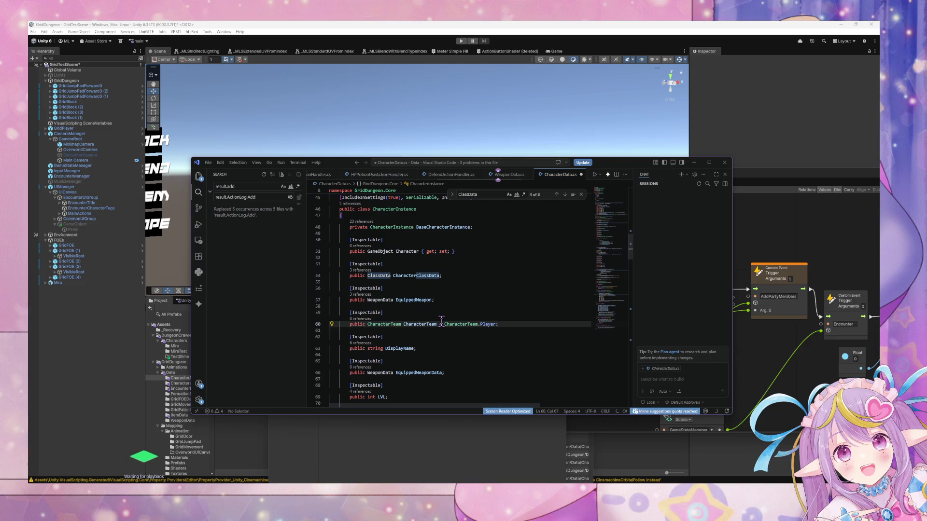
{"action": "scroll", "coordinate": [444, 304], "scroll_direction": "up", "scroll_amount": 3}
{"action": "scroll", "coordinate": [444, 297], "scroll_direction": "up", "scroll_amount": 2}
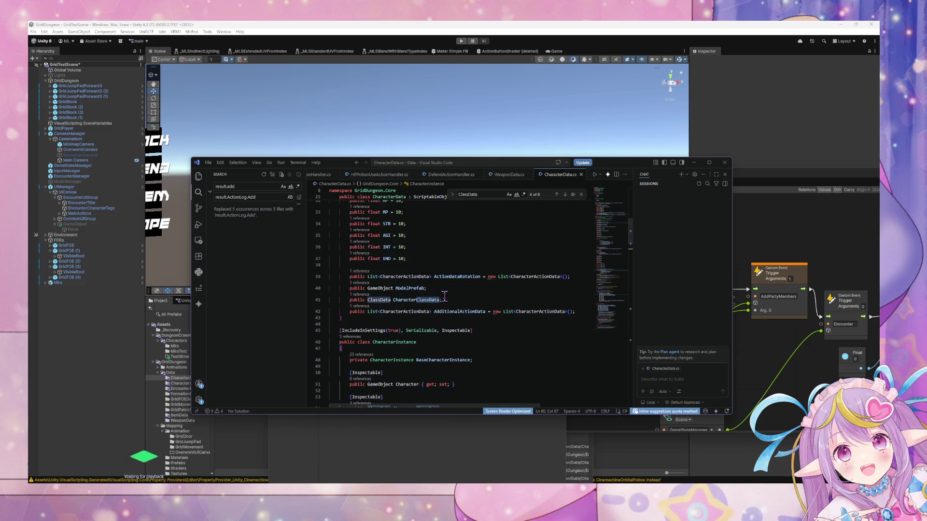
Step: Search the project for 'CharacterTeam.', clearing the leftover replace text
{"action": "scroll", "coordinate": [444, 294], "scroll_direction": "up", "scroll_amount": 10}
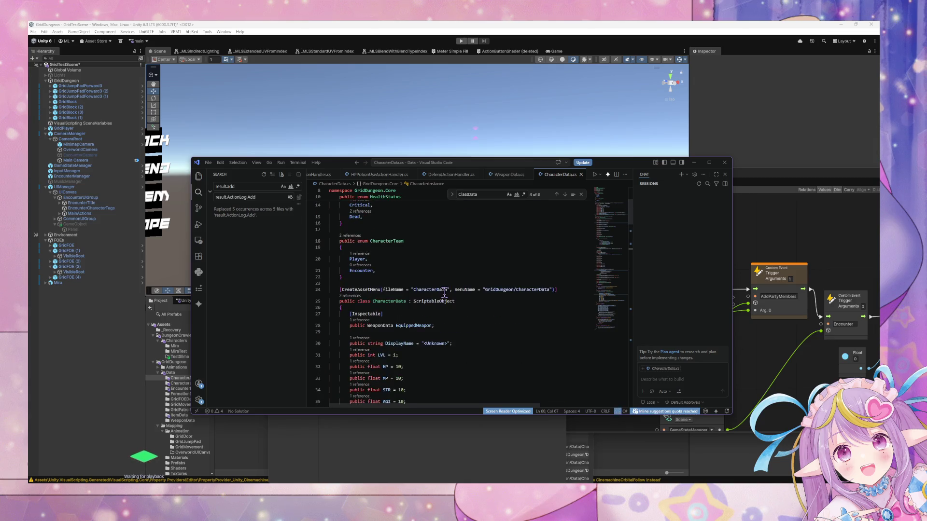
{"action": "scroll", "coordinate": [444, 291], "scroll_direction": "up", "scroll_amount": 1}
{"action": "left_click", "coordinate": [235, 187]}
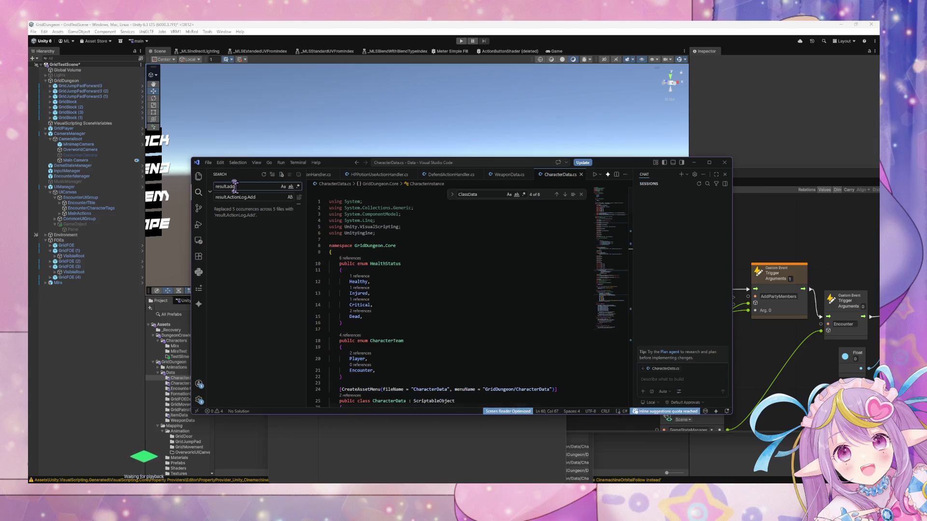
{"action": "type", "text": "Charatad"}
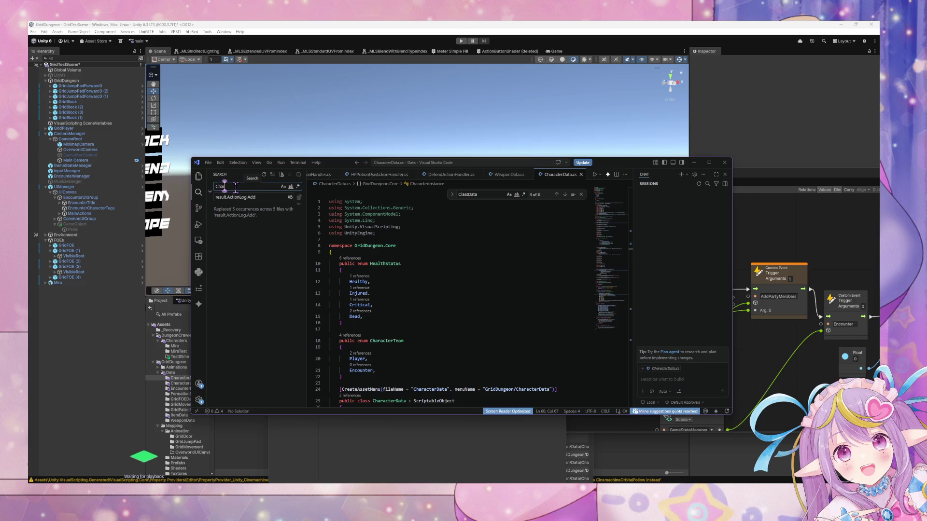
{"action": "key", "text": "BackSpace"}
{"action": "key", "text": "BackSpace"}
{"action": "key", "text": "BackSpace"}
{"action": "type", "text": "cte"}
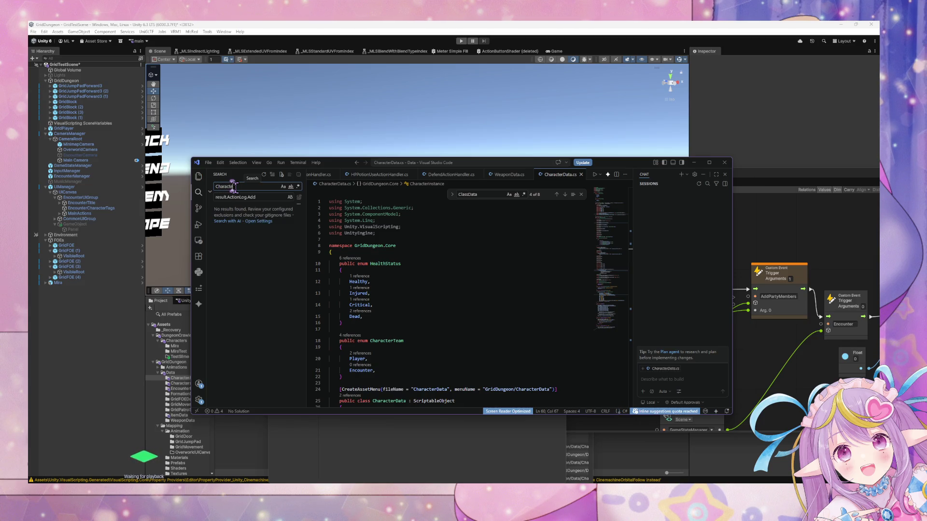
{"action": "type", "text": "rTeam."}
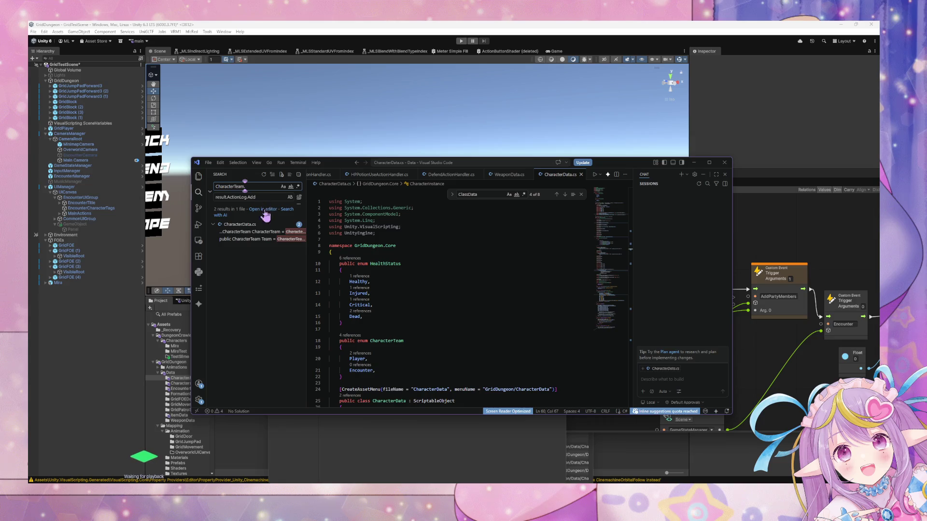
{"action": "left_click", "coordinate": [259, 232]}
{"action": "left_click", "coordinate": [280, 198]}
{"action": "key", "text": "BackSpace"}
{"action": "key", "text": "ctrl+a"}
{"action": "key", "text": "BackSpace"}
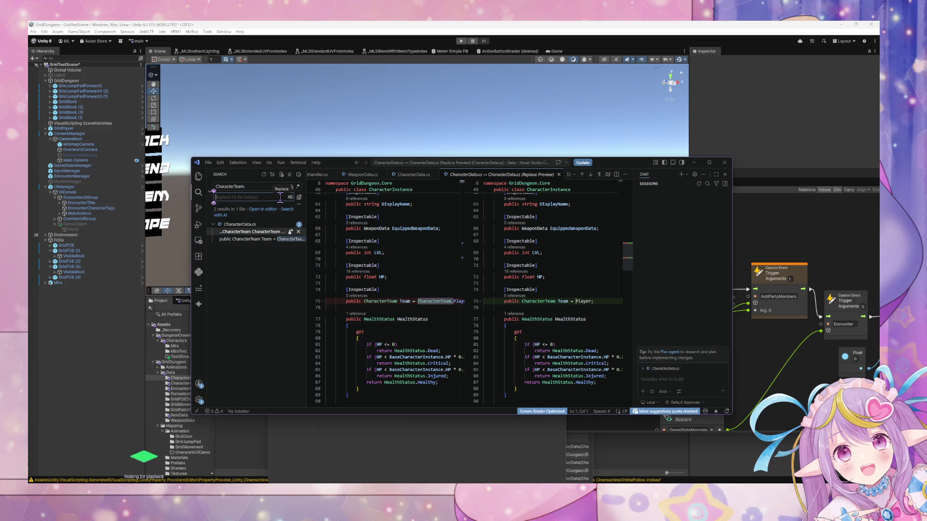
{"action": "left_click", "coordinate": [559, 175]}
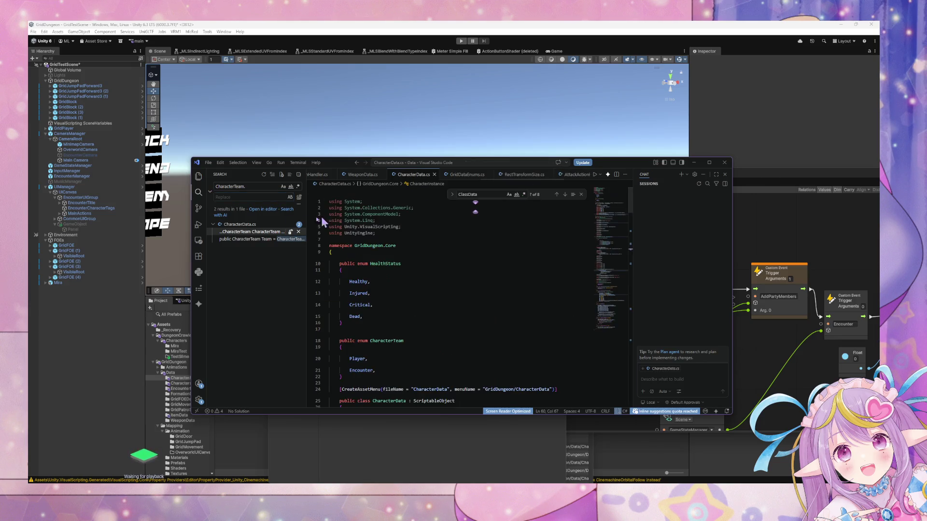
{"action": "left_click", "coordinate": [266, 187]}
{"action": "type", "text": "."}
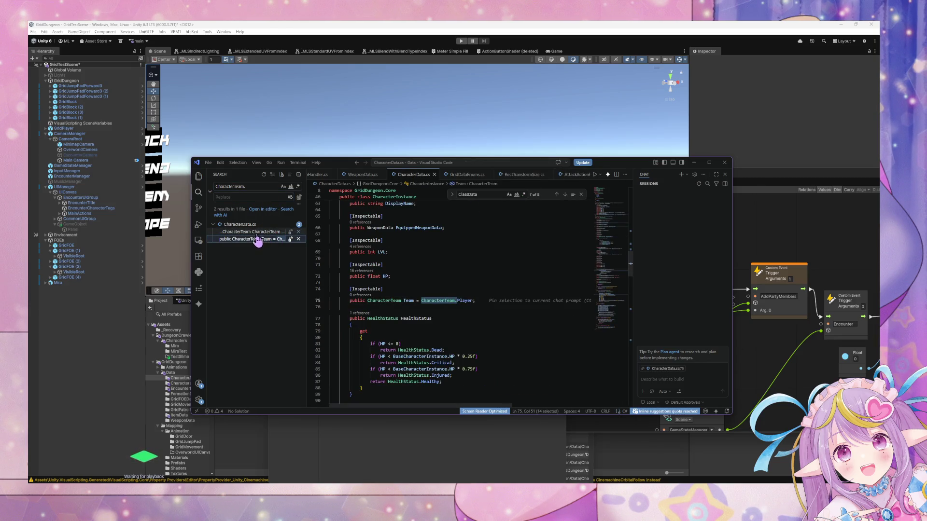
Step: Locate the duplicate CharacterTeam Team field on line 75 and delete it
{"action": "left_click", "coordinate": [256, 232]}
{"action": "scroll", "coordinate": [342, 233], "scroll_direction": "up", "scroll_amount": 3}
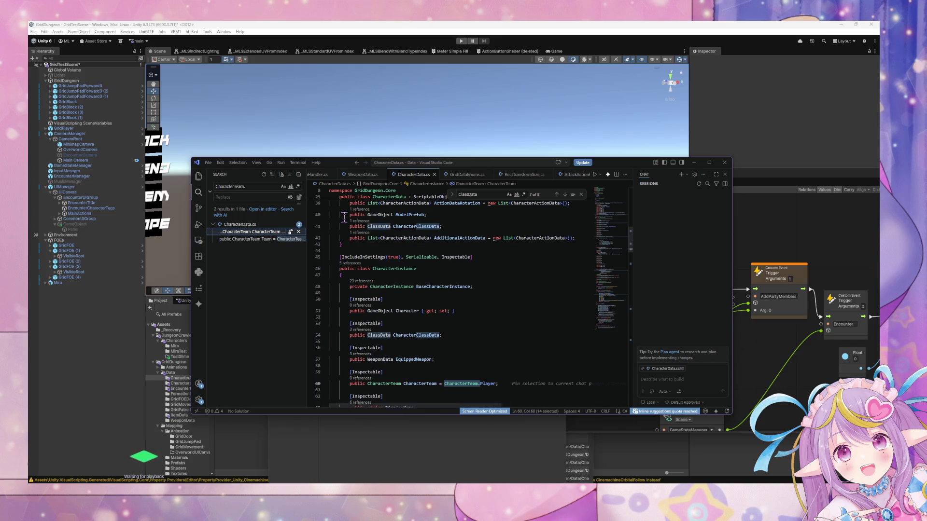
{"action": "left_click", "coordinate": [269, 240]}
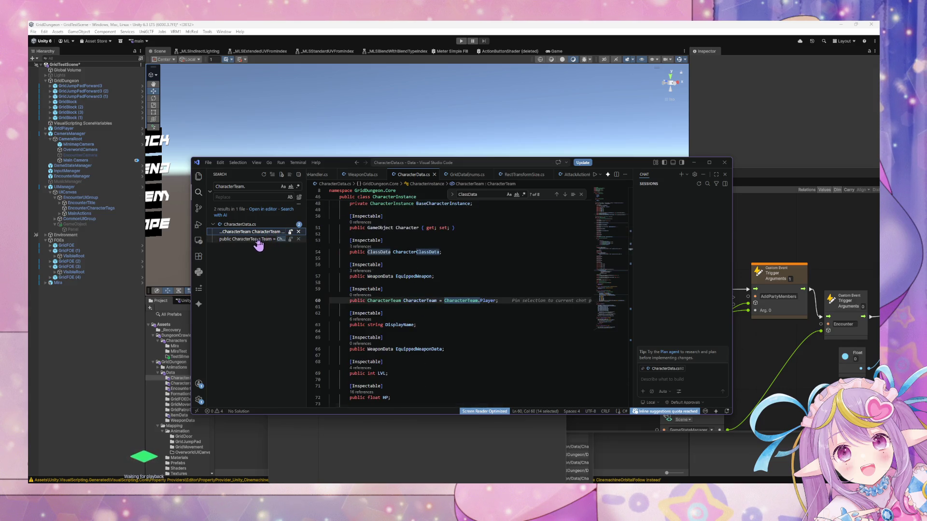
{"action": "left_click", "coordinate": [260, 240]}
{"action": "left_click", "coordinate": [255, 241]}
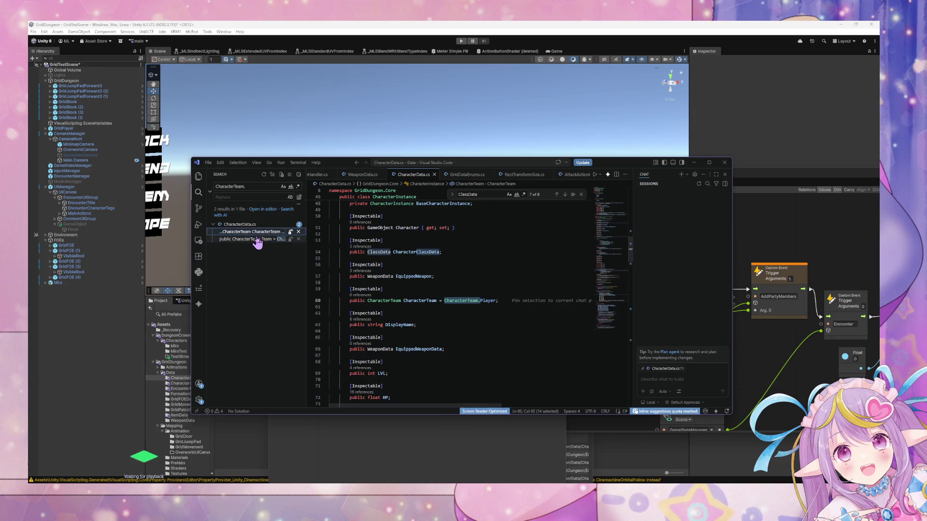
{"action": "left_click", "coordinate": [259, 234]}
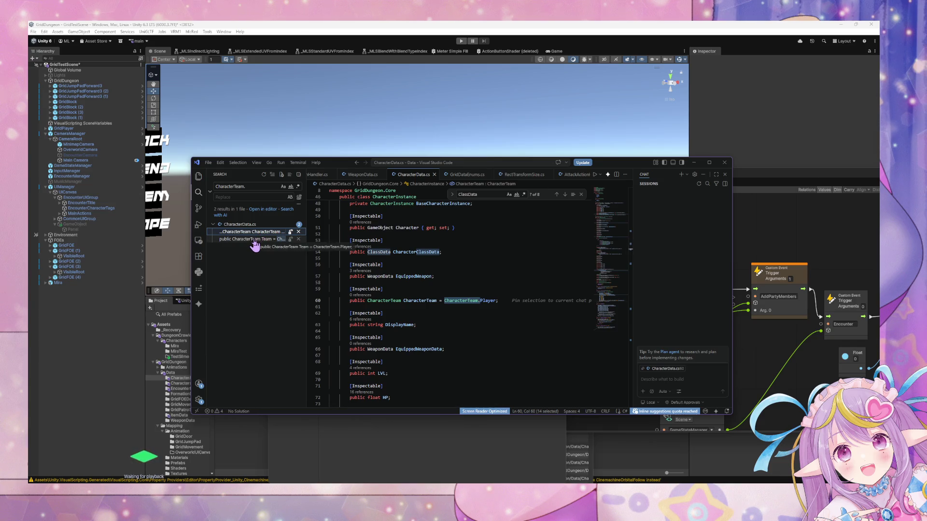
{"action": "left_click", "coordinate": [258, 240]}
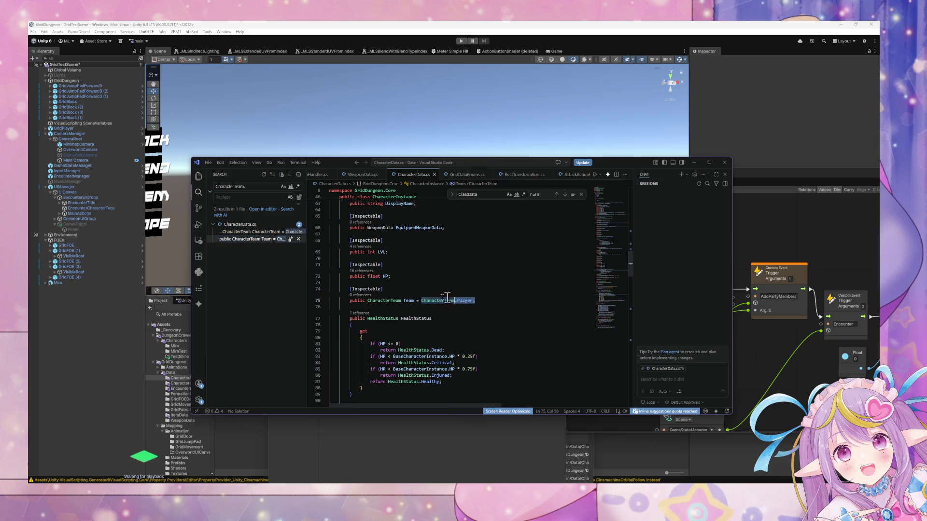
{"action": "left_click_drag", "start_coordinate": [475, 300], "coordinate": [317, 282]}
{"action": "key", "text": "BackSpace"}
{"action": "key", "text": "BackSpace"}
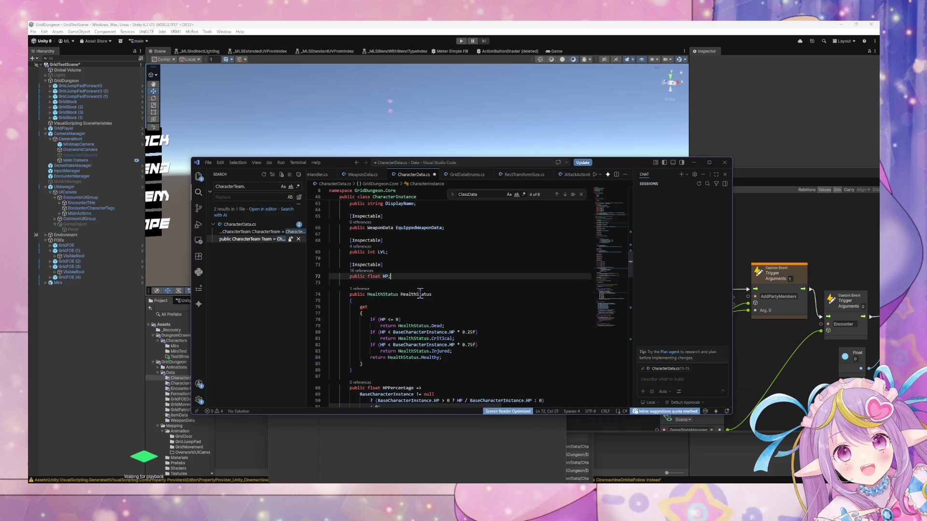
Step: Save CharacterData.cs and return to the Unity Editor
{"action": "scroll", "coordinate": [425, 291], "scroll_direction": "up", "scroll_amount": 3}
{"action": "scroll", "coordinate": [424, 292], "scroll_direction": "up", "scroll_amount": 2}
{"action": "key", "text": "ctrl+s"}
{"action": "scroll", "coordinate": [395, 261], "scroll_direction": "up", "scroll_amount": 5}
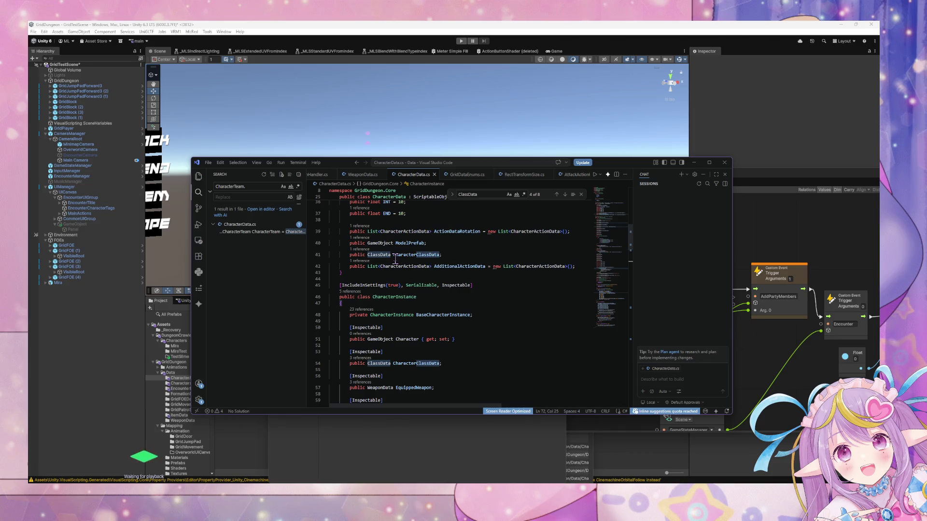
{"action": "scroll", "coordinate": [395, 259], "scroll_direction": "up", "scroll_amount": 12}
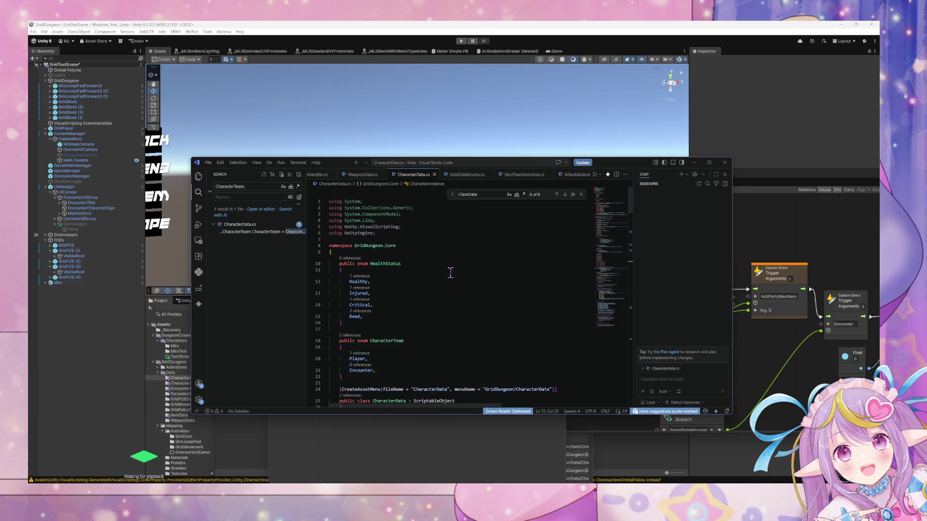
{"action": "left_click", "coordinate": [746, 242]}
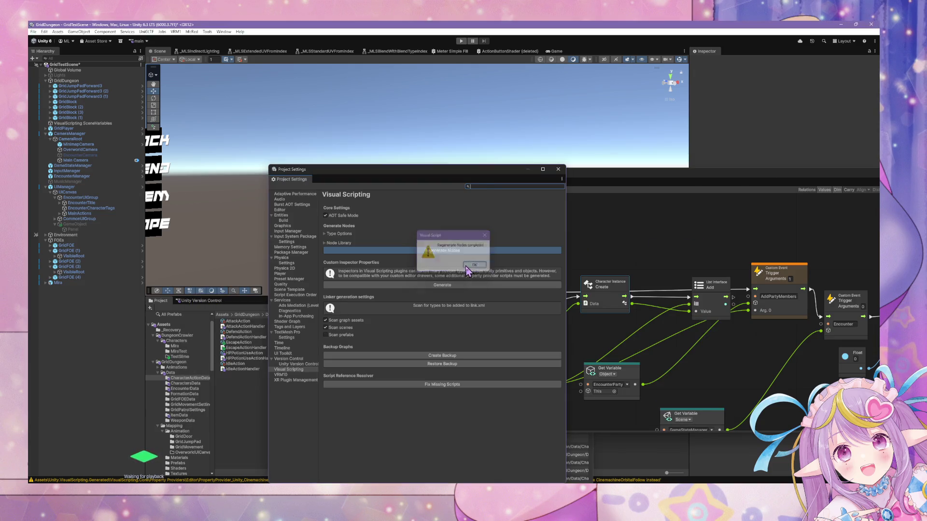
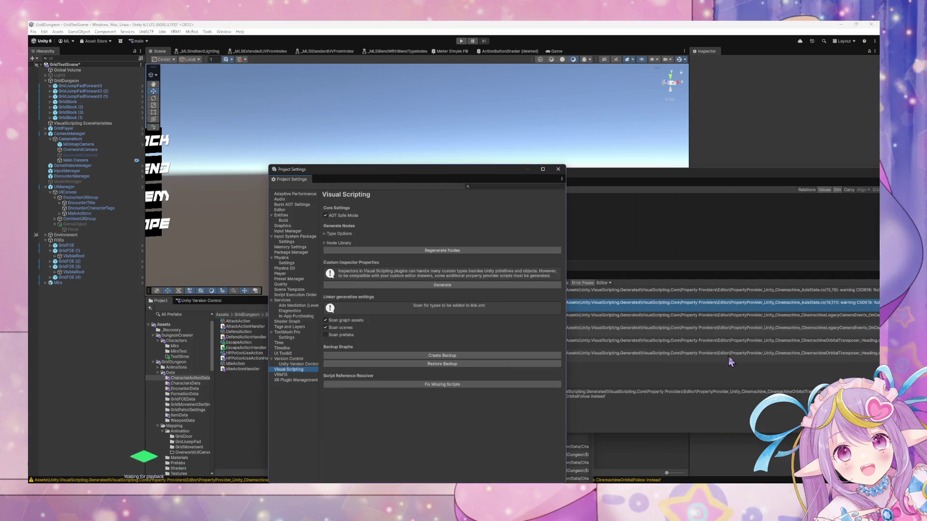
Step: Move the Script Graph window up-left, pan to the Encounter Start nodes, and select EncounterManager in the Hierarchy
{"action": "left_click", "coordinate": [636, 194]}
{"action": "left_click_drag", "start_coordinate": [632, 174], "coordinate": [555, 140]}
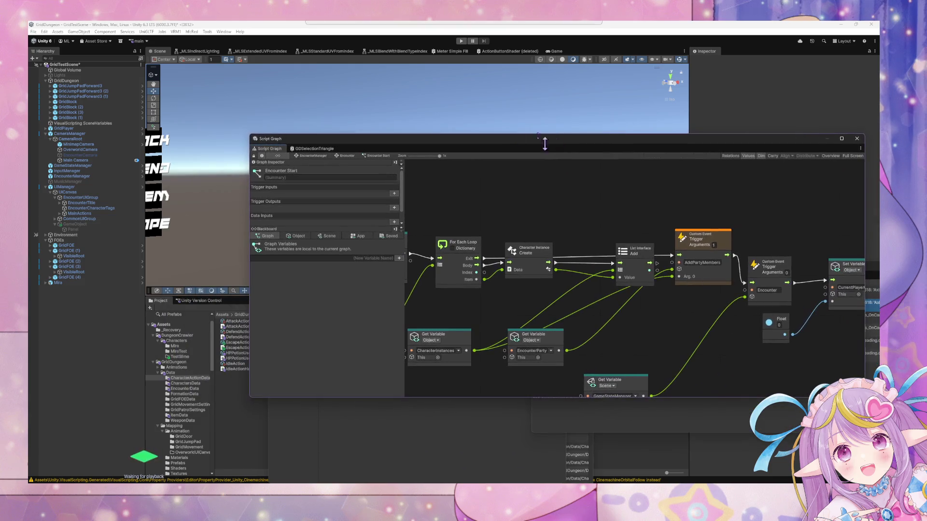
{"action": "left_click", "coordinate": [79, 81]}
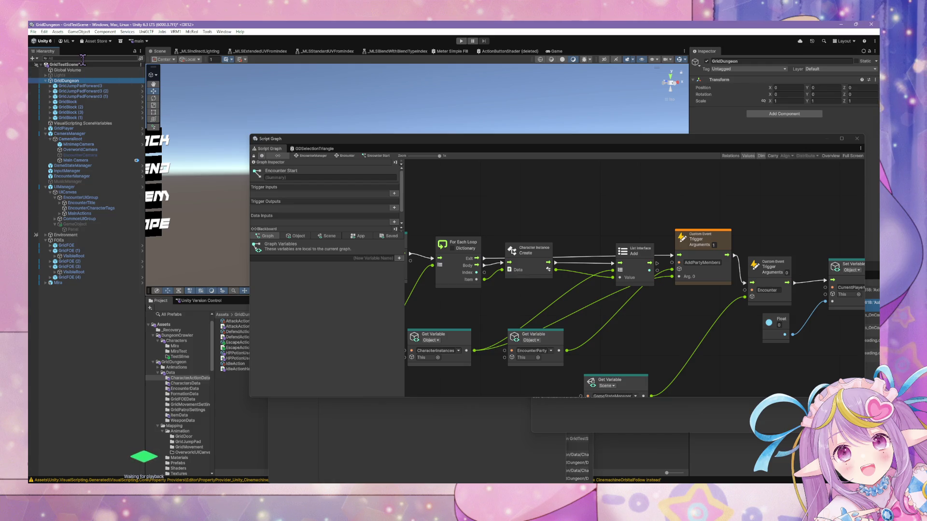
{"action": "mouse_move", "coordinate": [629, 317]}
{"action": "left_mouse_down"}
{"action": "mouse_move", "coordinate": [687, 271]}
{"action": "mouse_move", "coordinate": [792, 327]}
{"action": "left_mouse_up"}
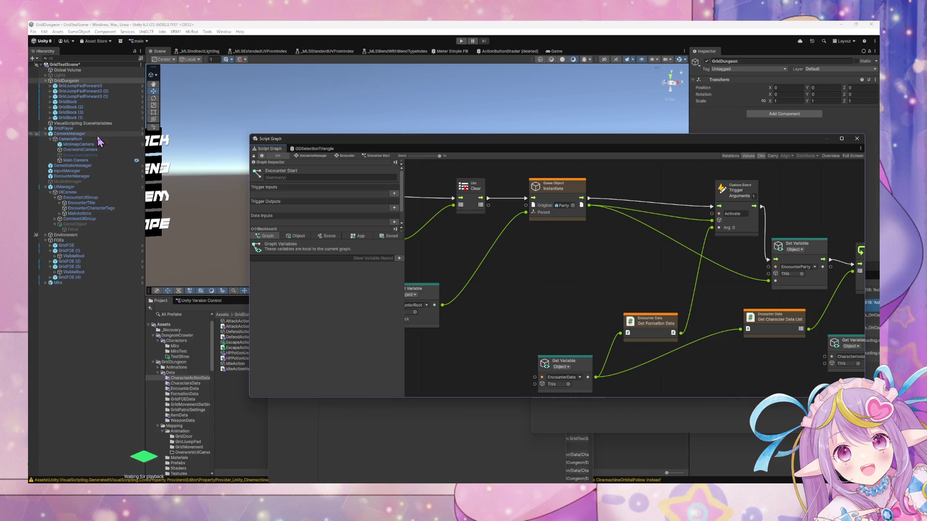
{"action": "left_click", "coordinate": [93, 176]}
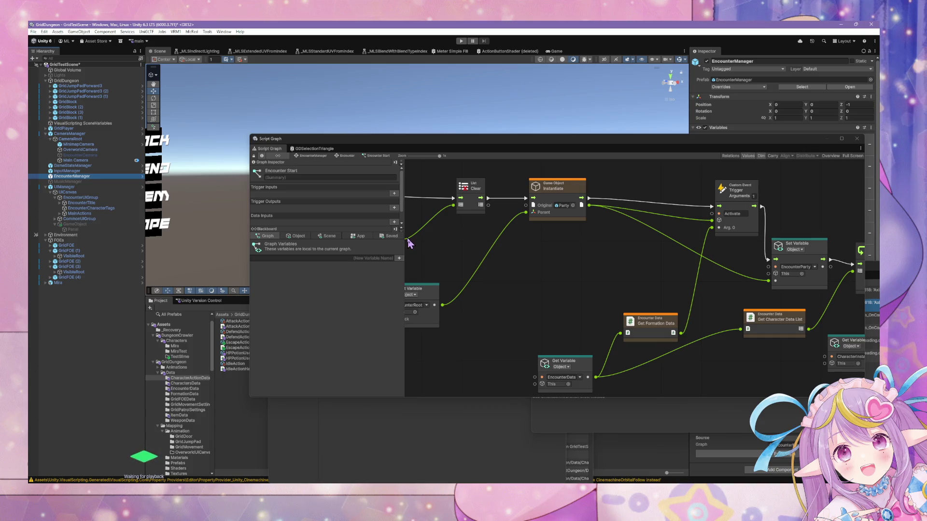
Step: Reposition the Character Instance Create and List Add nodes along the Encounter Start flow
{"action": "scroll", "coordinate": [502, 248], "scroll_direction": "right", "scroll_amount": 10}
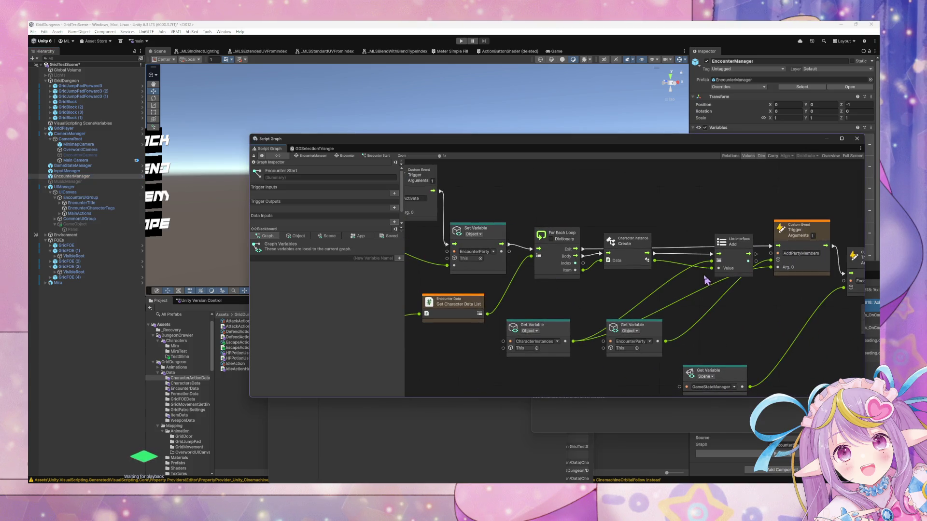
{"action": "scroll", "coordinate": [617, 276], "scroll_direction": "right", "scroll_amount": 1}
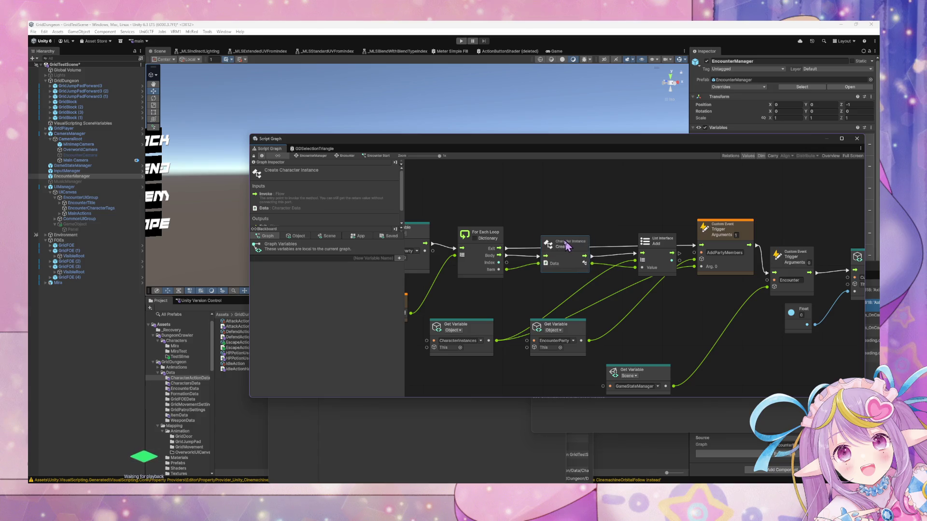
{"action": "left_click_drag", "start_coordinate": [568, 246], "coordinate": [547, 246]}
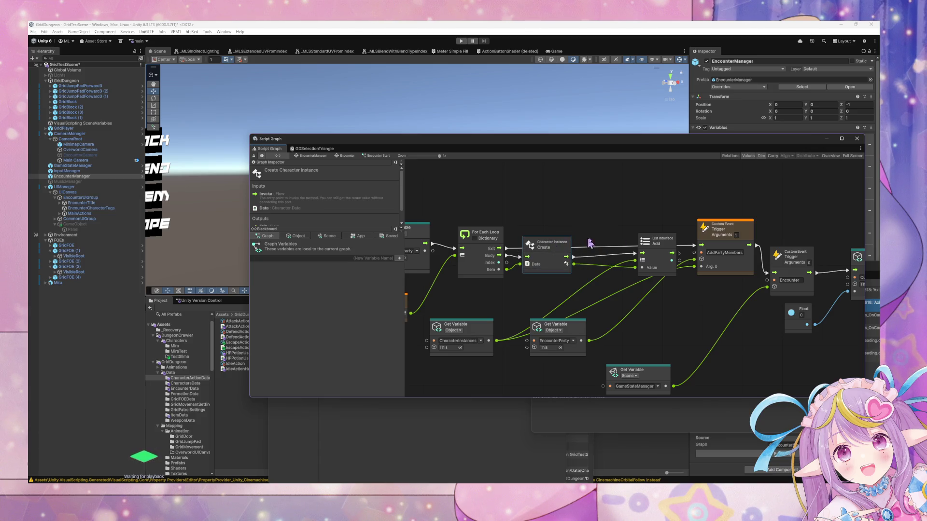
{"action": "left_click_drag", "start_coordinate": [668, 250], "coordinate": [665, 255]}
{"action": "scroll", "coordinate": [514, 259], "scroll_direction": "left", "scroll_amount": 2}
{"action": "left_click", "coordinate": [581, 245]}
{"action": "left_click_drag", "start_coordinate": [580, 245], "coordinate": [591, 268]}
{"action": "mouse_move", "coordinate": [684, 256]}
{"action": "left_mouse_down"}
{"action": "mouse_move", "coordinate": [680, 279]}
{"action": "mouse_move", "coordinate": [686, 268]}
{"action": "left_mouse_up"}
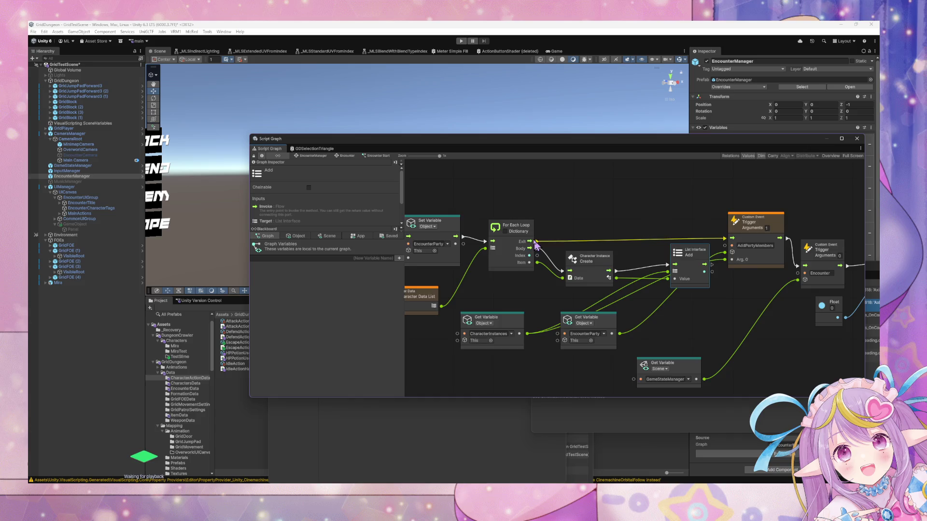
{"action": "scroll", "coordinate": [536, 243], "scroll_direction": "right", "scroll_amount": 5}
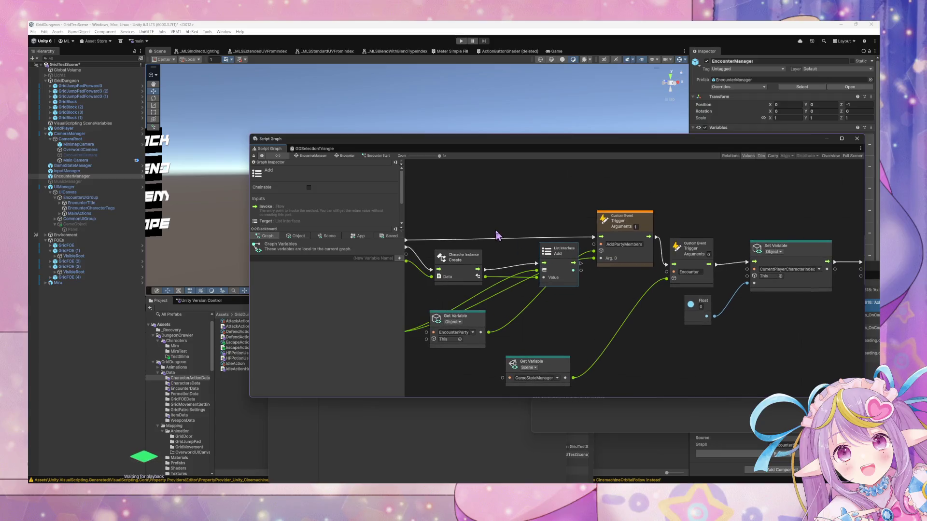
{"action": "mouse_move", "coordinate": [560, 259]}
{"action": "left_mouse_down"}
{"action": "mouse_move", "coordinate": [557, 214]}
{"action": "mouse_move", "coordinate": [568, 274]}
{"action": "mouse_move", "coordinate": [575, 256]}
{"action": "left_mouse_up"}
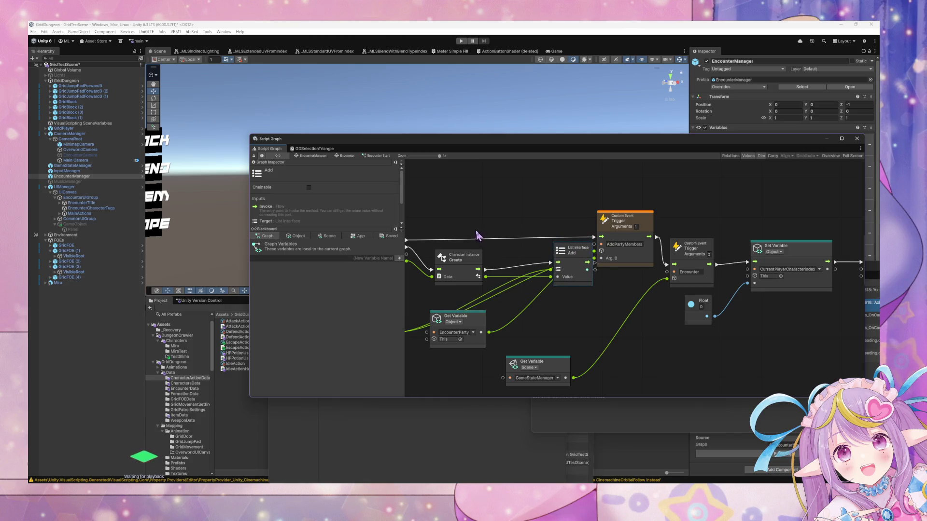
{"action": "scroll", "coordinate": [570, 256], "scroll_direction": "left", "scroll_amount": 5}
{"action": "right_click", "coordinate": [640, 244]}
{"action": "left_click", "coordinate": [639, 266]}
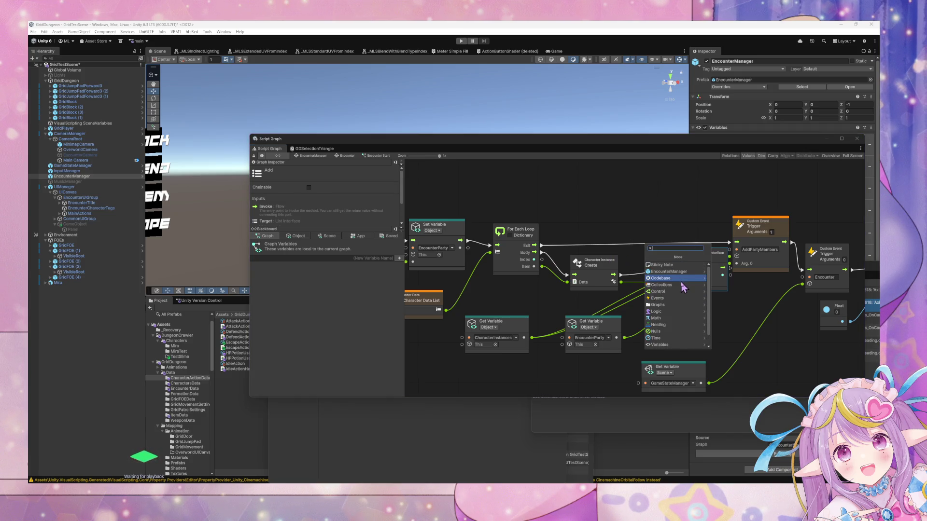
{"action": "type", "text": "character"}
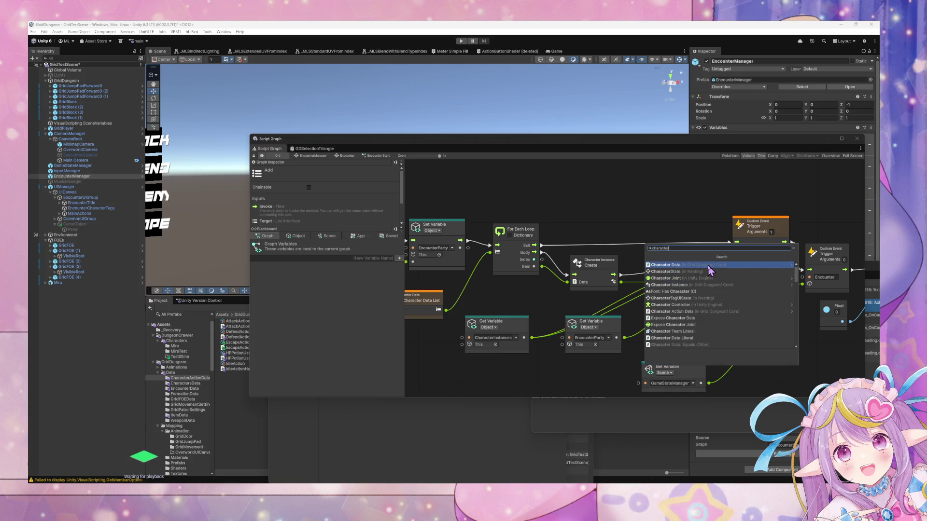
{"action": "left_click", "coordinate": [690, 285]}
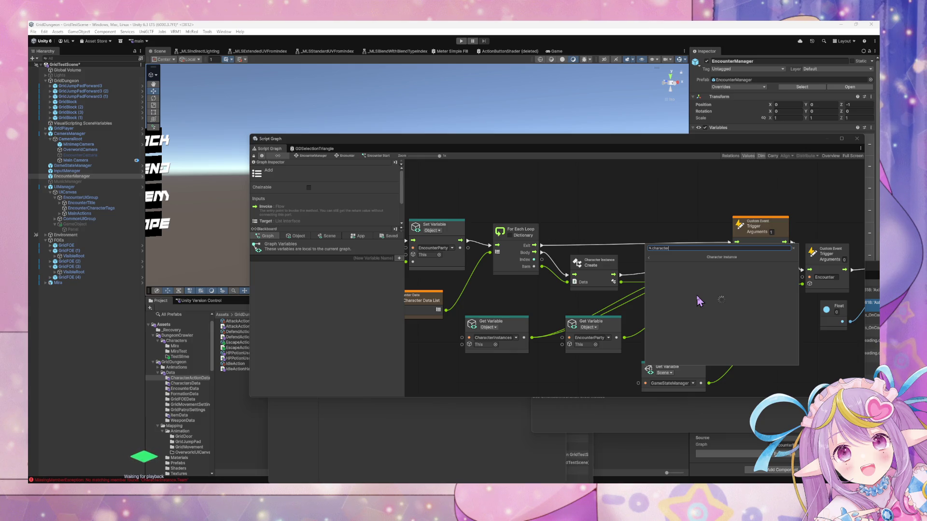
{"action": "double_click", "coordinate": [689, 249]}
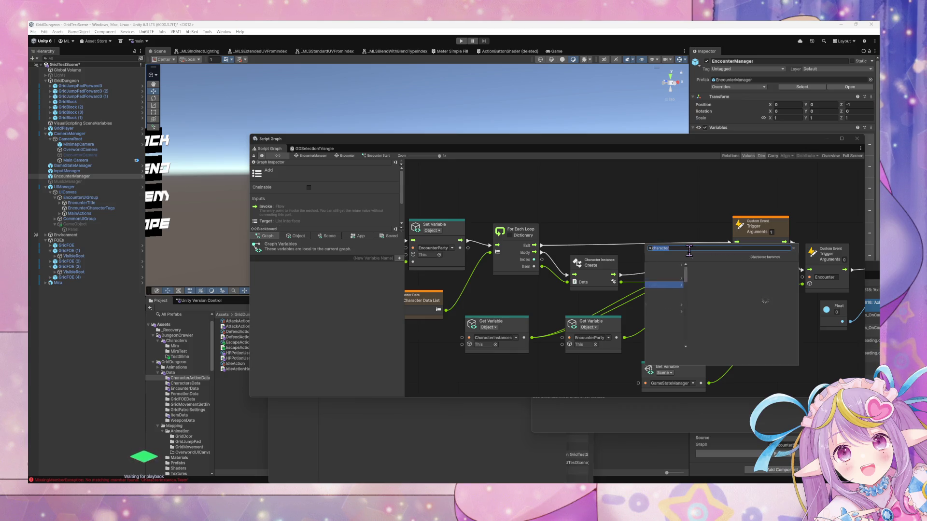
{"action": "key", "text": "Escape"}
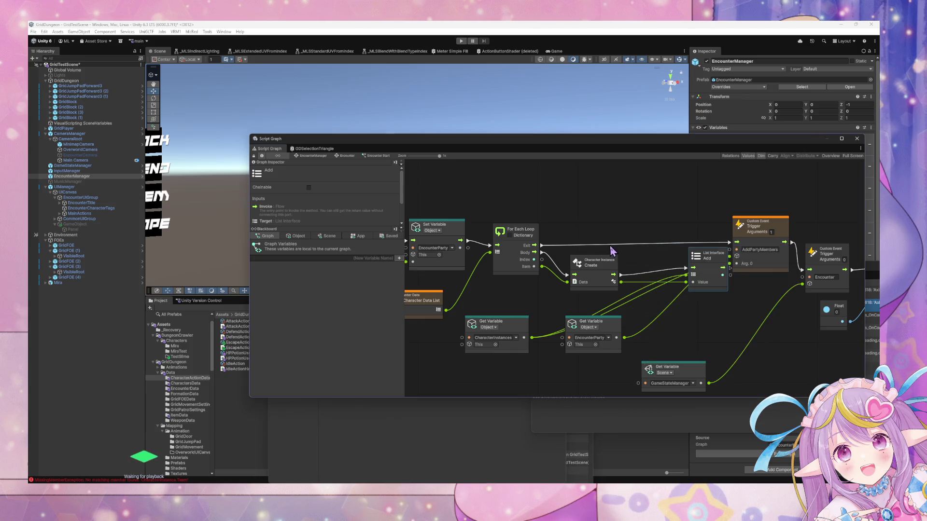
{"action": "right_click", "coordinate": [625, 233]}
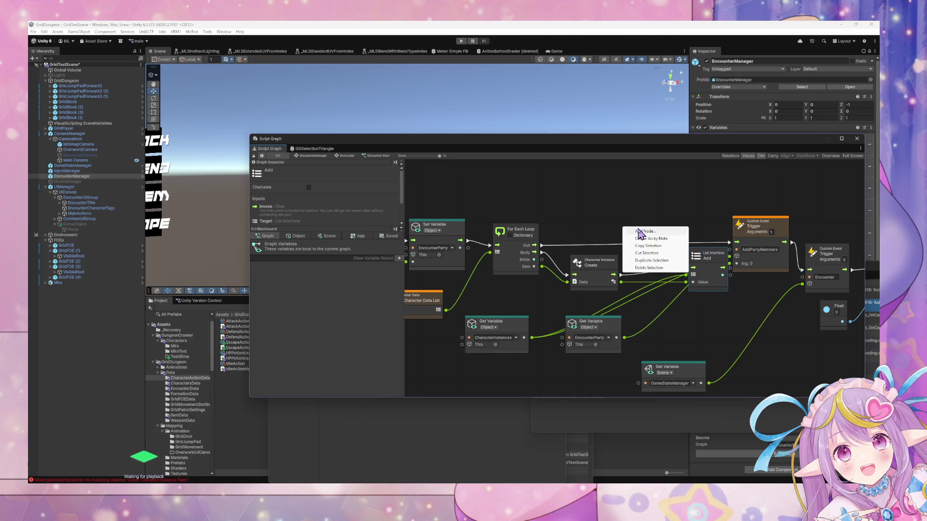
{"action": "left_click", "coordinate": [645, 231]}
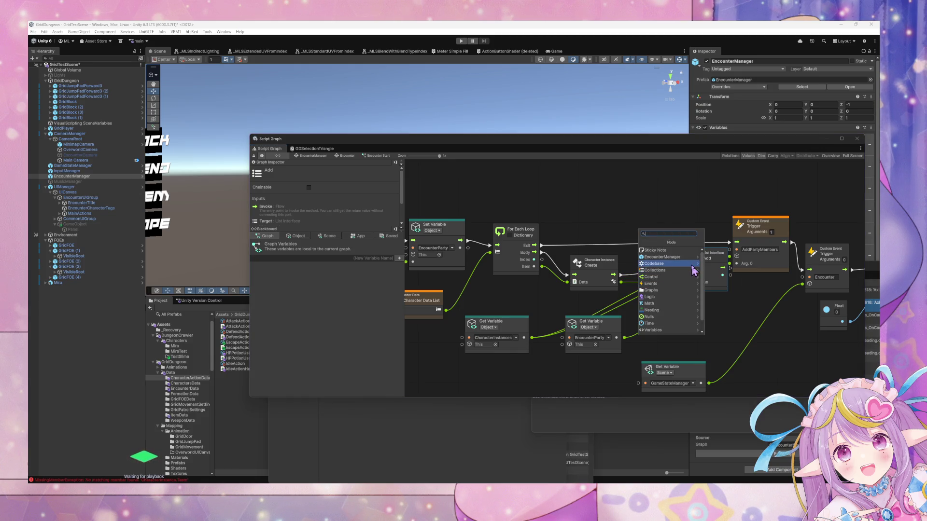
{"action": "left_click", "coordinate": [689, 264]}
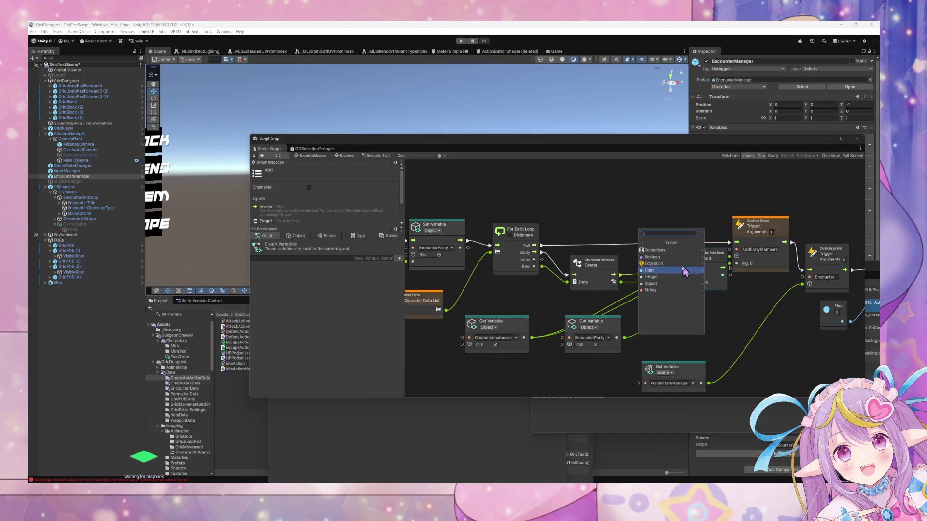
{"action": "left_click", "coordinate": [662, 264]}
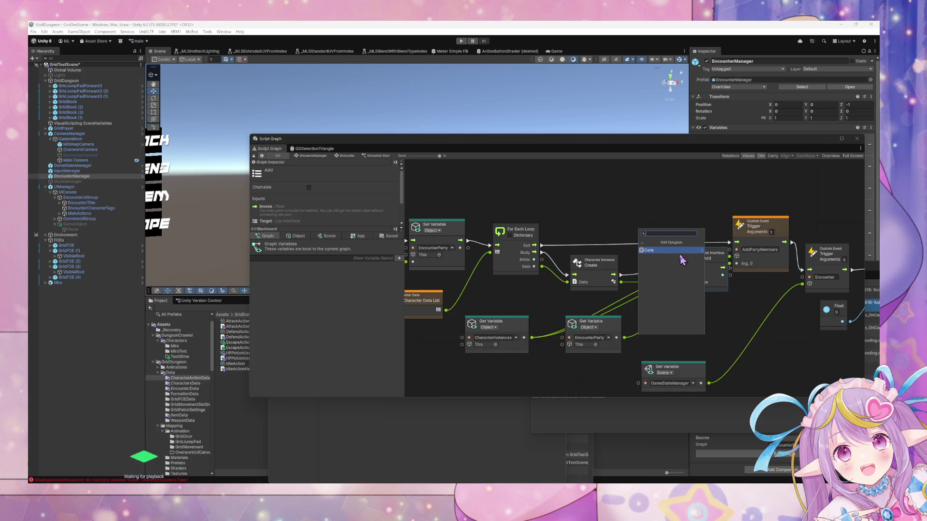
{"action": "left_click", "coordinate": [682, 252]}
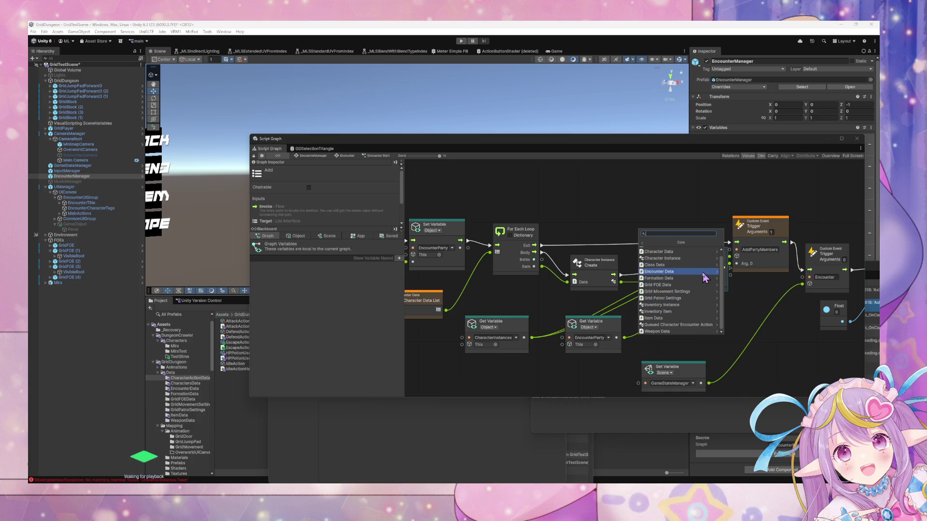
{"action": "scroll", "coordinate": [705, 276], "scroll_direction": "up", "scroll_amount": 1}
{"action": "left_click", "coordinate": [678, 263]}
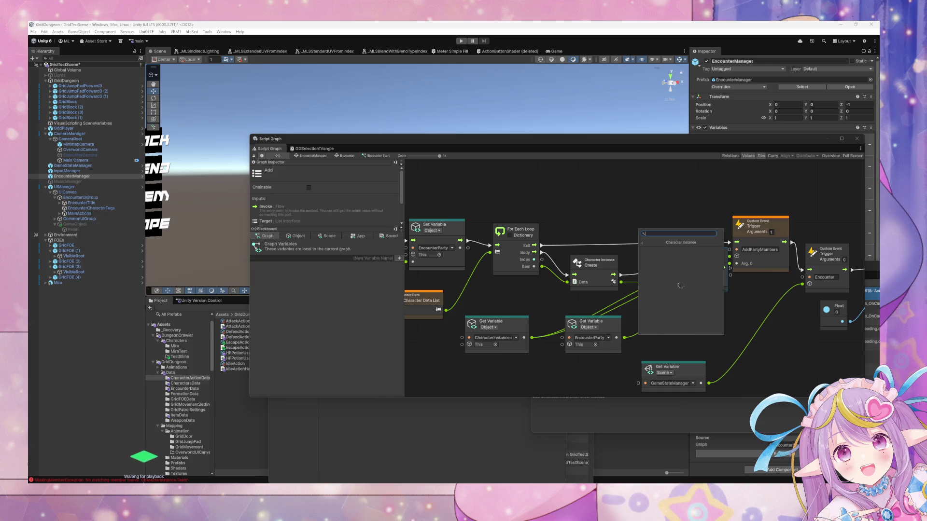
{"action": "double_click", "coordinate": [652, 358]}
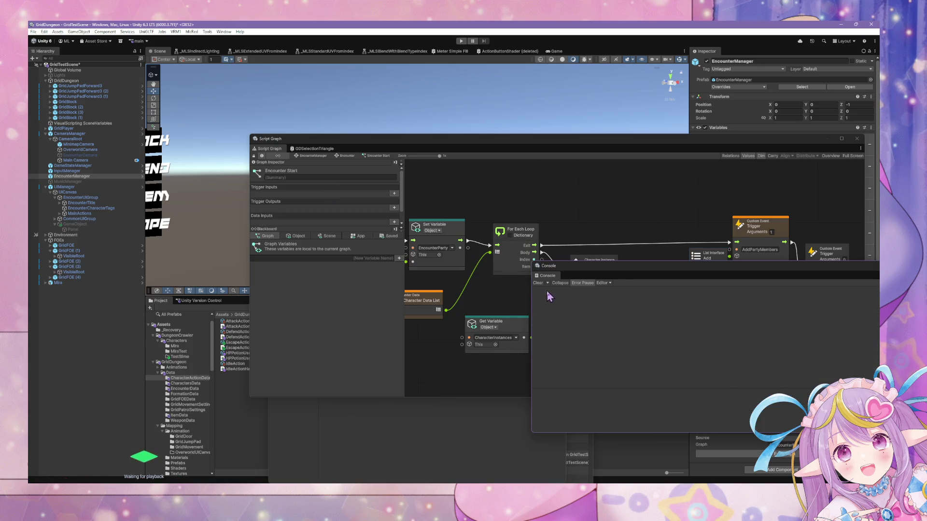
{"action": "left_click", "coordinate": [527, 291]}
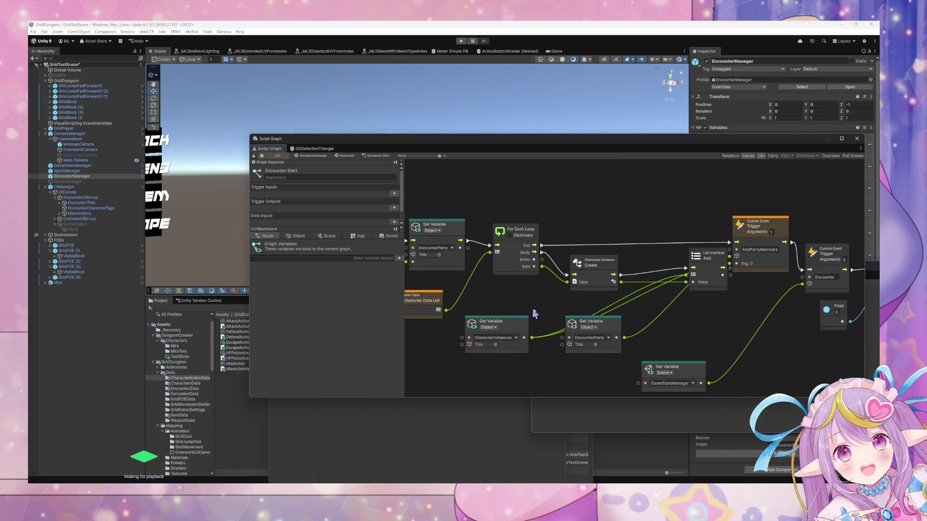
Step: Browse the graph's node finder to Codebase > Grid Dungeon > Core > Character Instance
{"action": "right_click", "coordinate": [572, 313]}
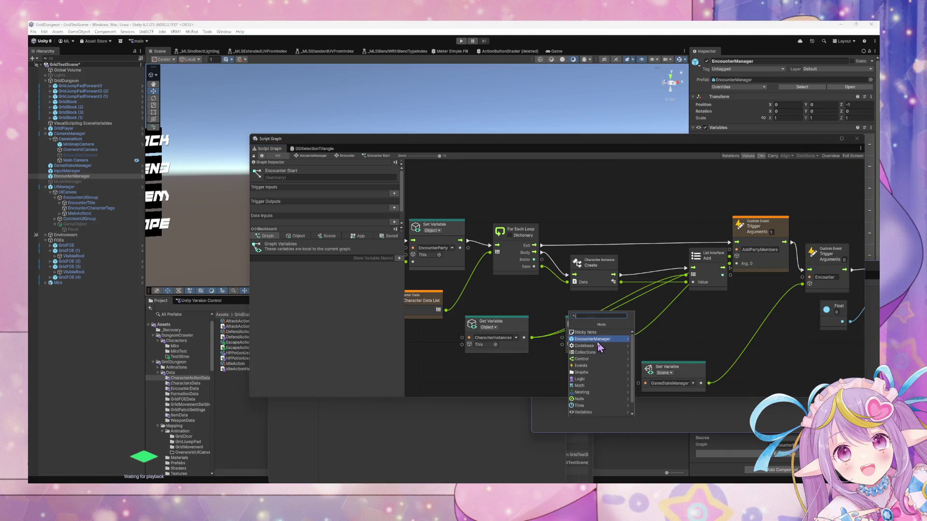
{"action": "left_click", "coordinate": [599, 346]}
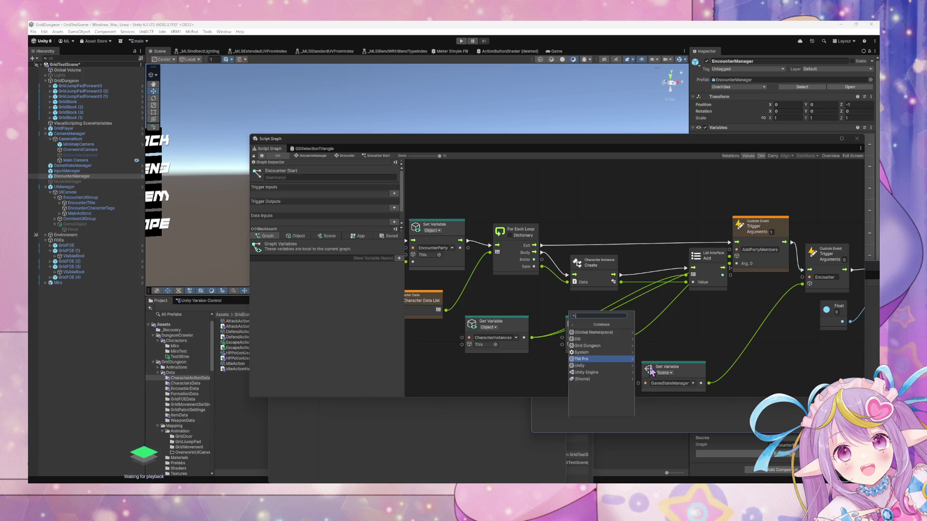
{"action": "left_click", "coordinate": [616, 352]}
{"action": "left_click", "coordinate": [606, 338]}
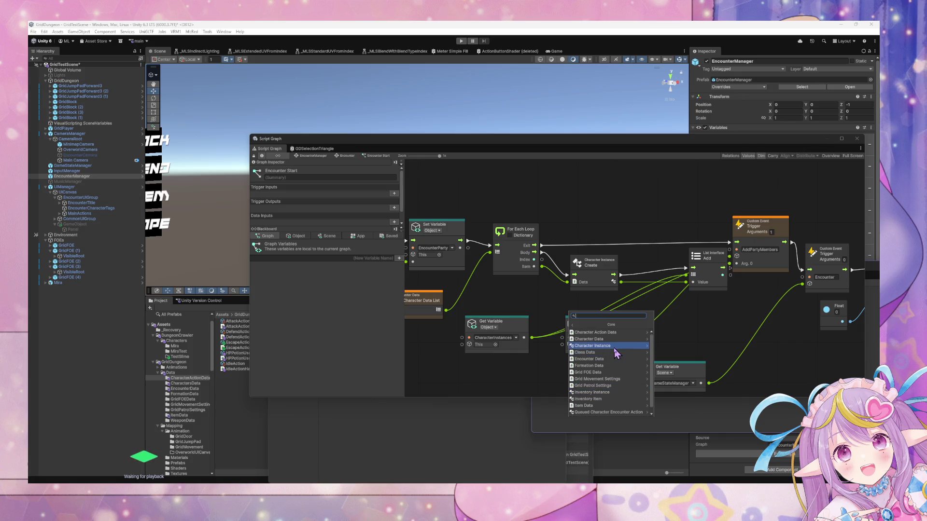
{"action": "left_click", "coordinate": [613, 346]}
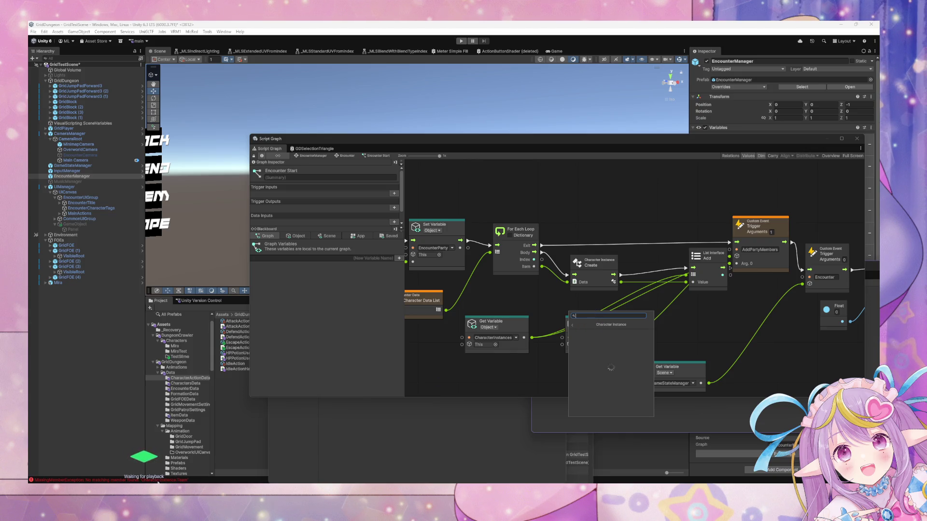
Step: Show the CharacterInstance.Team MissingMemberException details in the Console
{"action": "left_click", "coordinate": [157, 480]}
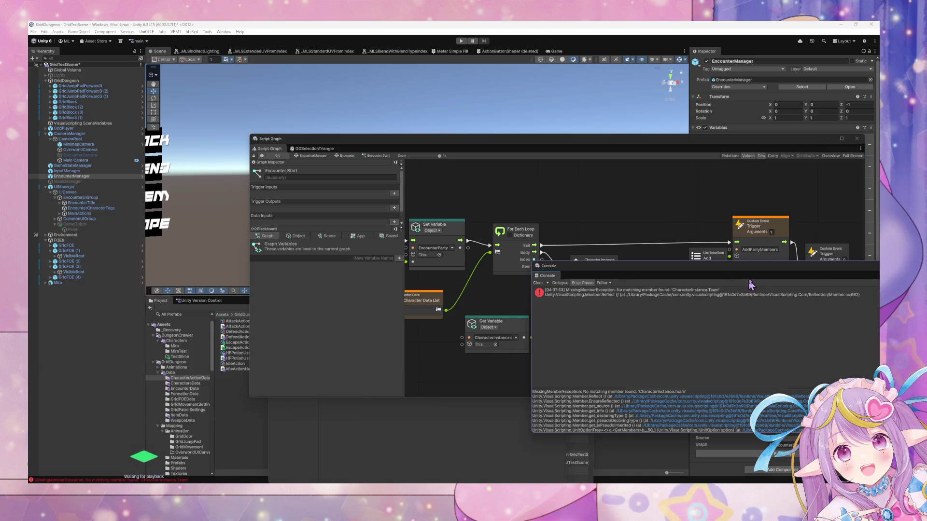
{"action": "left_click", "coordinate": [729, 293]}
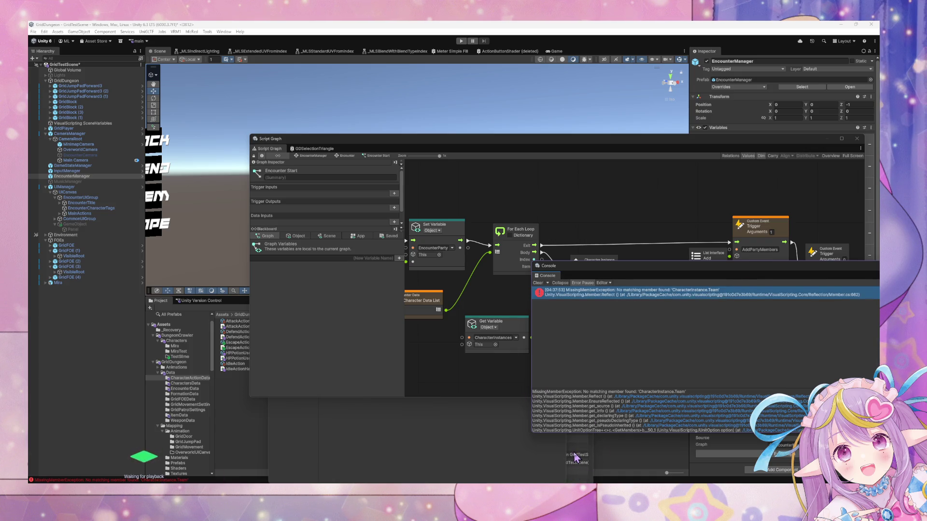
{"action": "key", "text": "alt+Tab"}
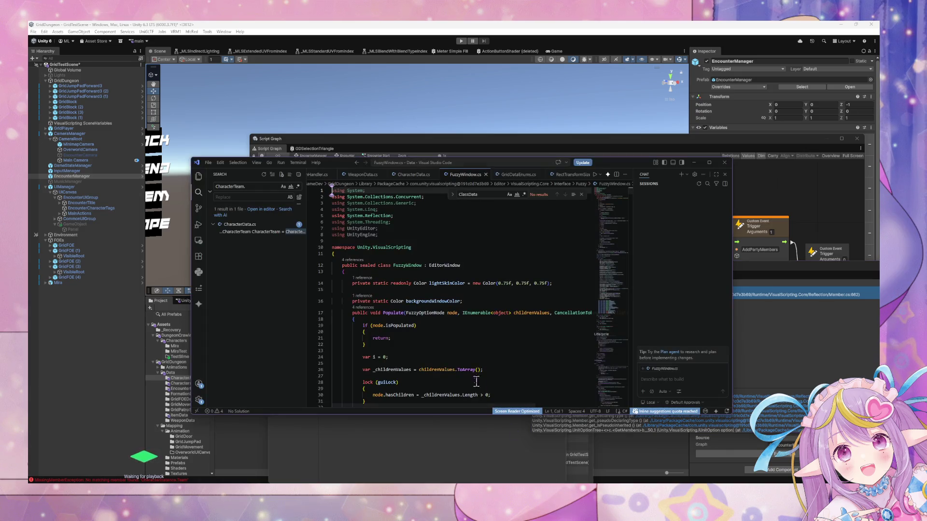
Step: Inspect the CharacterTeam field declaration of CharacterInstance in CharacterData.cs
{"action": "left_click", "coordinate": [414, 174]}
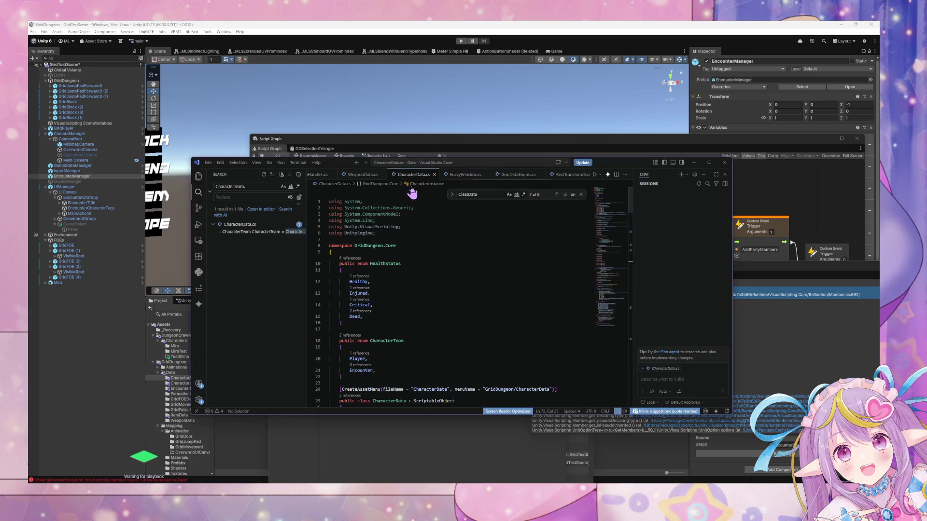
{"action": "scroll", "coordinate": [425, 242], "scroll_direction": "down", "scroll_amount": 10}
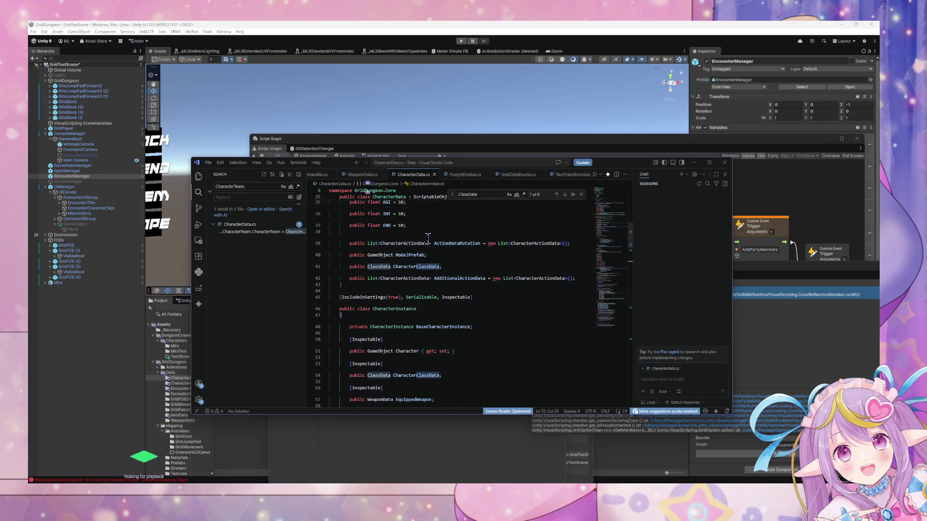
{"action": "scroll", "coordinate": [428, 239], "scroll_direction": "up", "scroll_amount": 1}
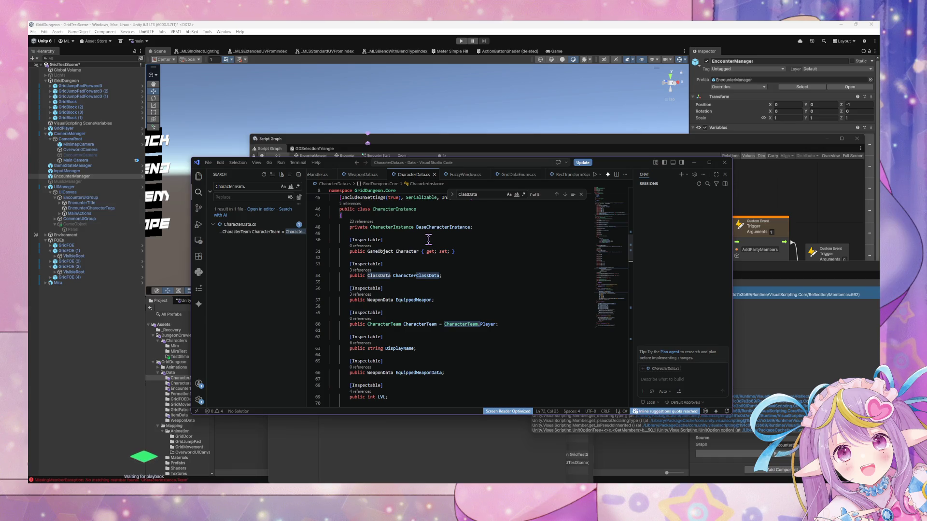
{"action": "left_click", "coordinate": [431, 324]}
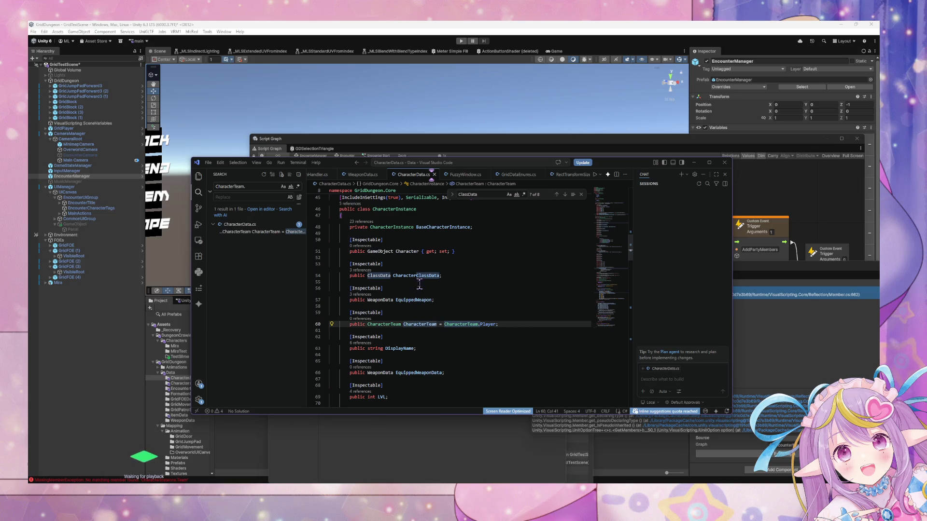
{"action": "scroll", "coordinate": [451, 287], "scroll_direction": "up", "scroll_amount": 3}
{"action": "scroll", "coordinate": [450, 287], "scroll_direction": "up", "scroll_amount": 1}
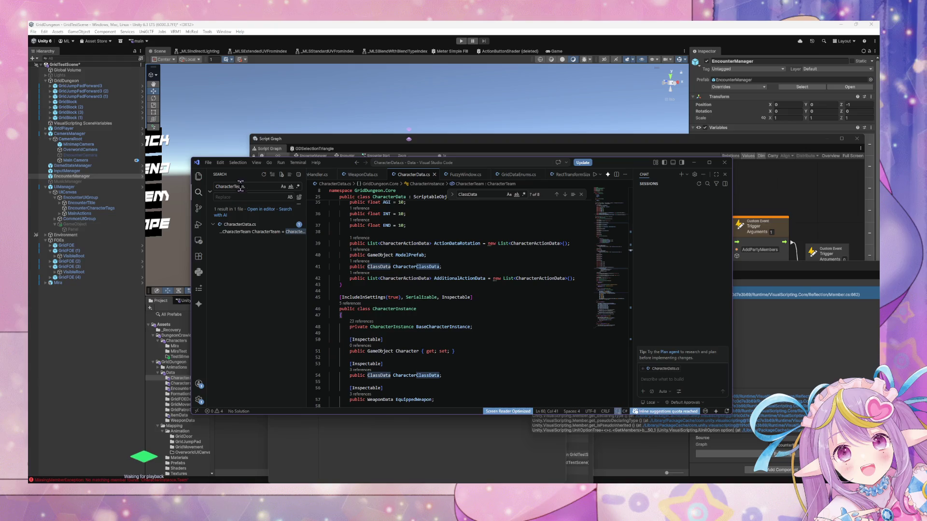
Step: Clear the project-wide search box and return to Unity
{"action": "left_click", "coordinate": [261, 188]}
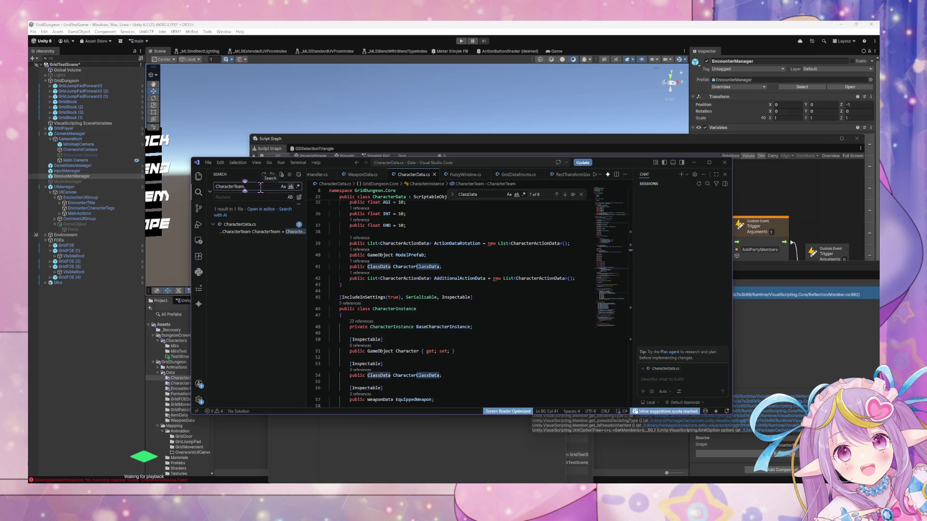
{"action": "key", "text": "ctrl+a"}
{"action": "key", "text": "BackSpace"}
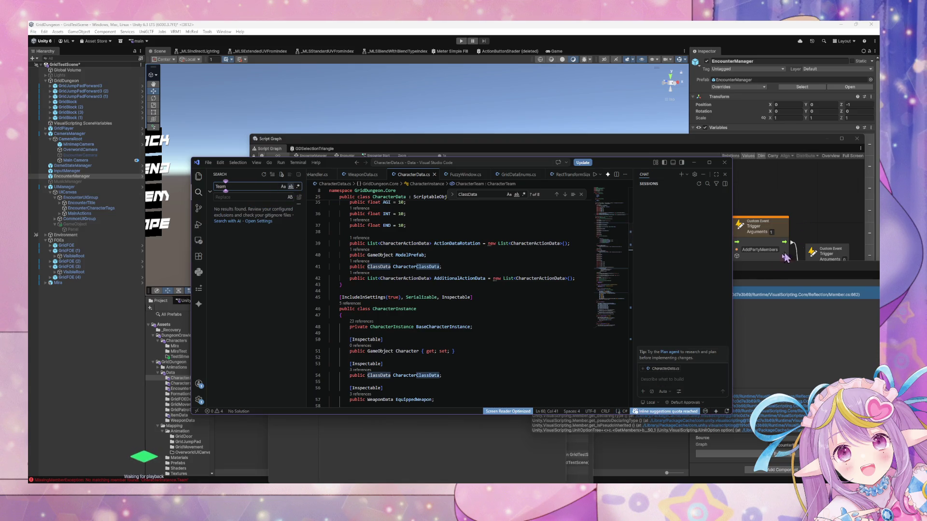
{"action": "left_click", "coordinate": [757, 279]}
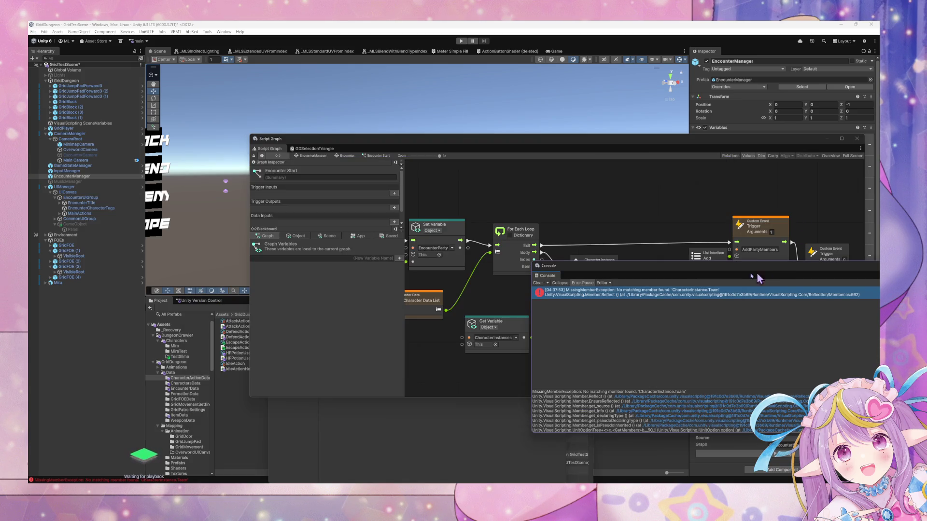
Step: Regenerate nodes from Project Settings > Visual Scripting and confirm the completion notice
{"action": "left_click", "coordinate": [697, 446]}
{"action": "left_click", "coordinate": [44, 31]}
{"action": "left_click", "coordinate": [104, 233]}
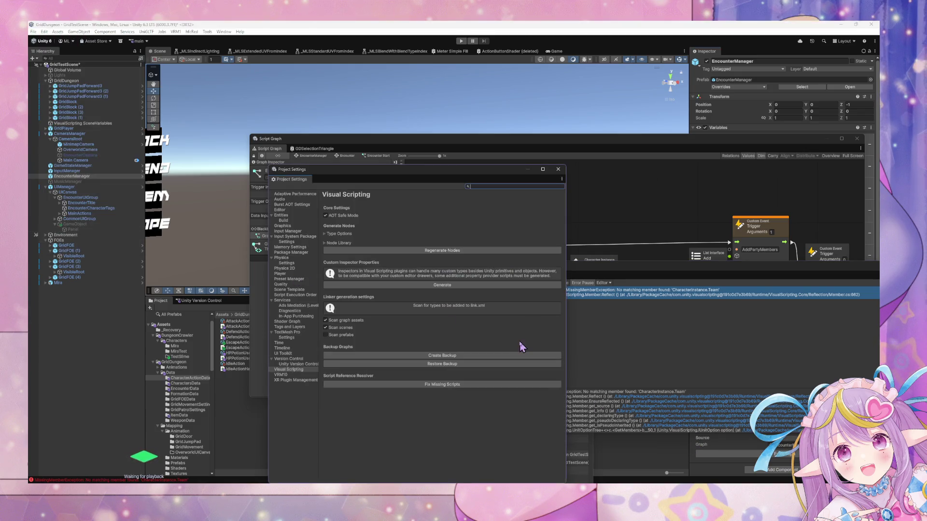
{"action": "left_click", "coordinate": [488, 250]}
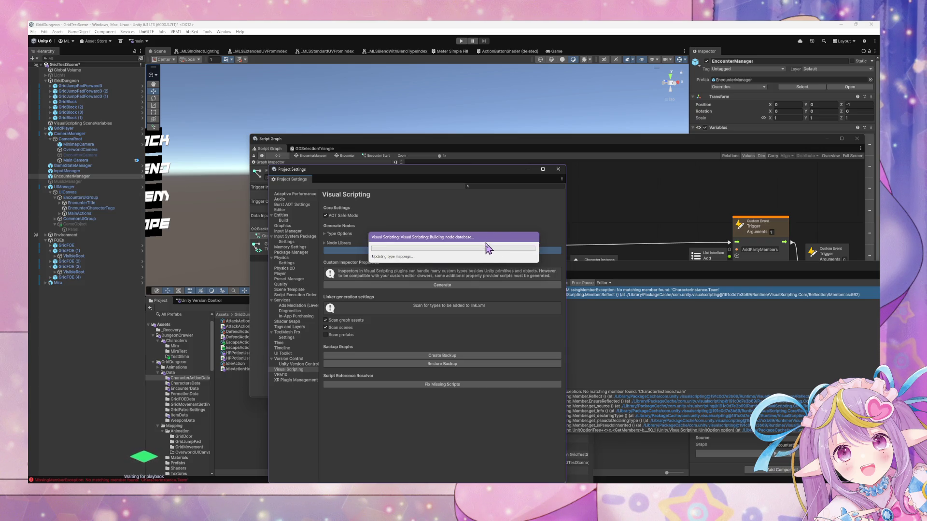
{"action": "mouse_move", "coordinate": [479, 240]}
{"action": "left_mouse_down"}
{"action": "mouse_move", "coordinate": [500, 202]}
{"action": "mouse_move", "coordinate": [490, 202]}
{"action": "left_mouse_up"}
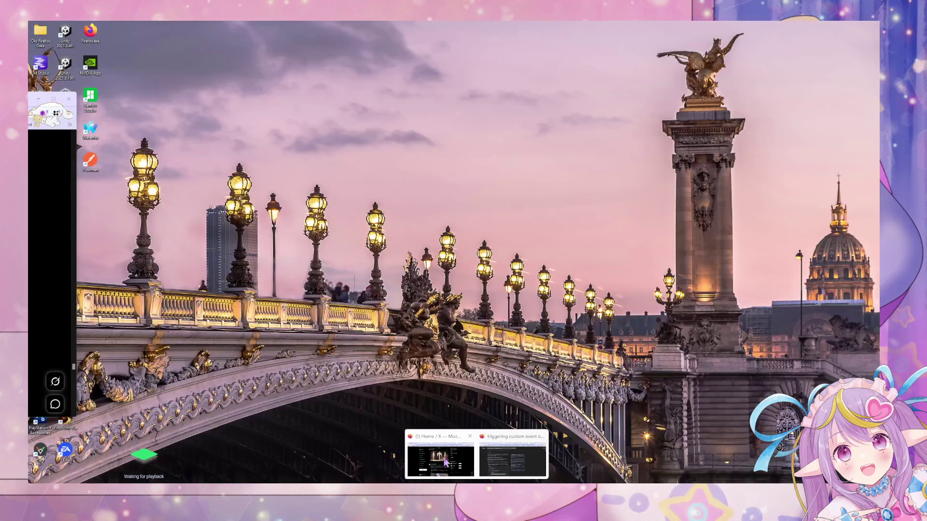
{"action": "left_click", "coordinate": [437, 459]}
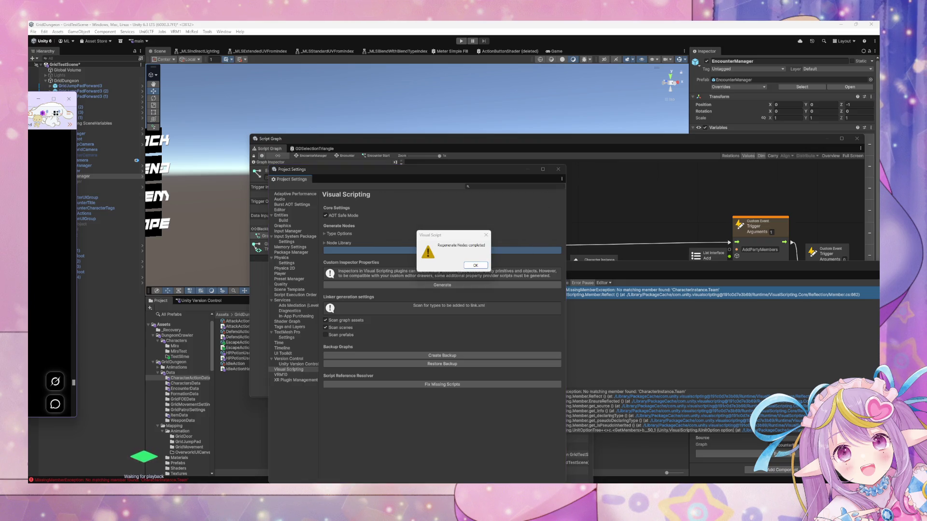
{"action": "left_click", "coordinate": [476, 265]}
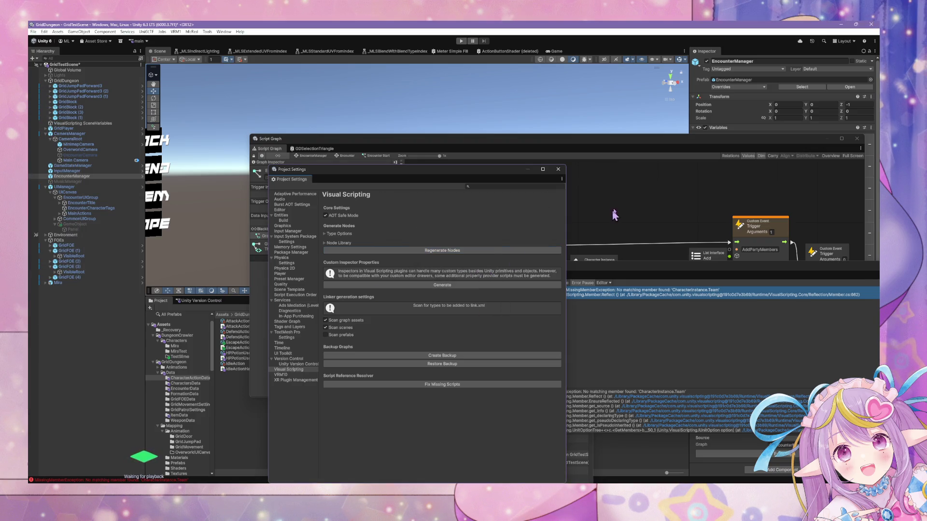
Step: Dismiss the completion notice and briefly check the Team search in the code editor
{"action": "left_click", "coordinate": [611, 217]}
{"action": "right_click", "coordinate": [612, 218]}
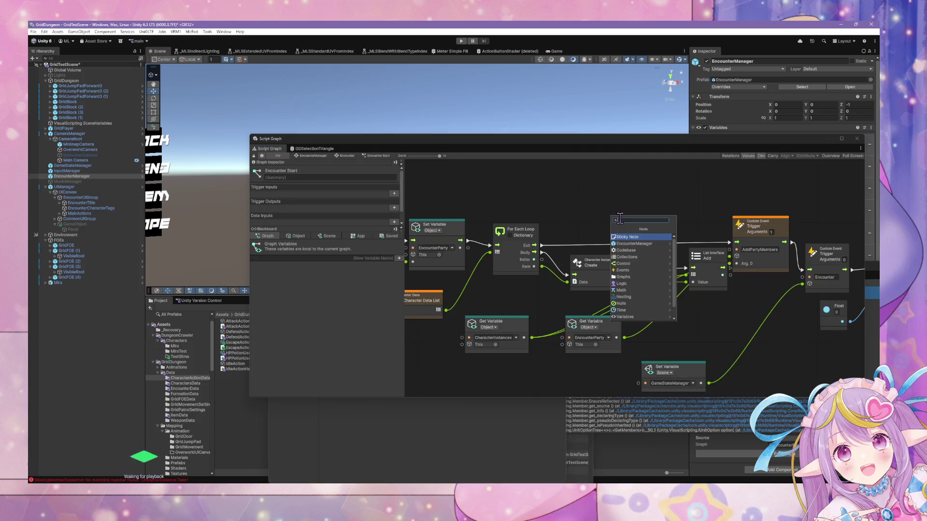
{"action": "double_click", "coordinate": [167, 481]}
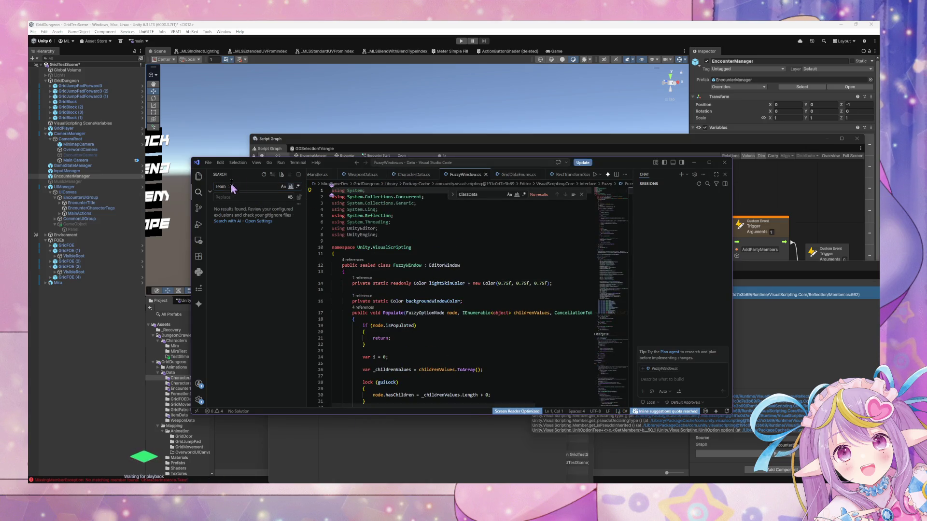
{"action": "left_click", "coordinate": [226, 187]}
{"action": "left_click", "coordinate": [137, 480]}
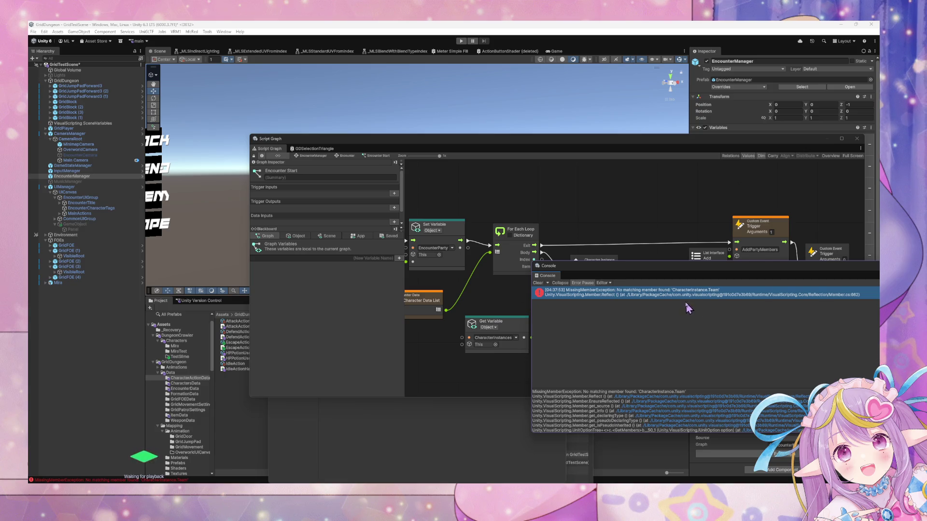
Step: Move the Console and Script Graph windows apart and clear the Console's error log
{"action": "mouse_move", "coordinate": [651, 281]}
{"action": "left_mouse_down"}
{"action": "mouse_move", "coordinate": [647, 275]}
{"action": "mouse_move", "coordinate": [606, 387]}
{"action": "mouse_move", "coordinate": [424, 232]}
{"action": "mouse_move", "coordinate": [423, 323]}
{"action": "left_mouse_up"}
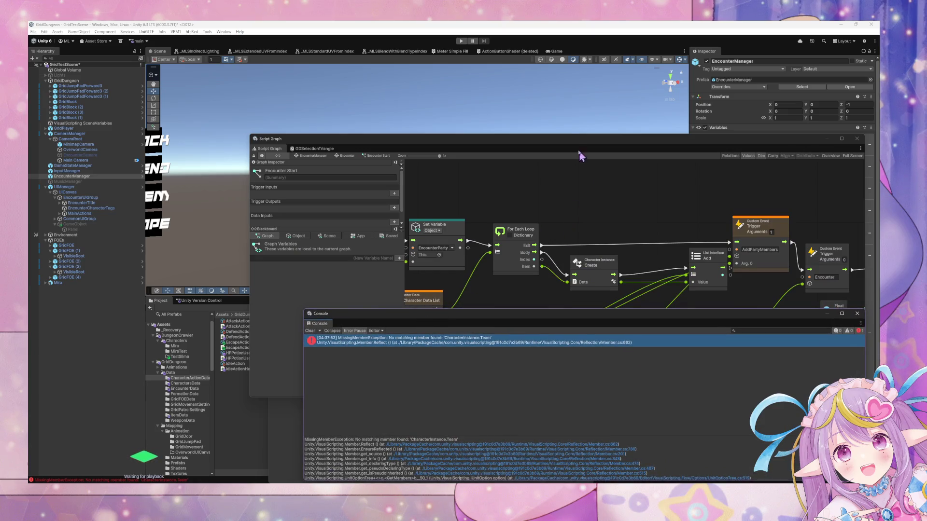
{"action": "left_click_drag", "start_coordinate": [568, 139], "coordinate": [474, 91]}
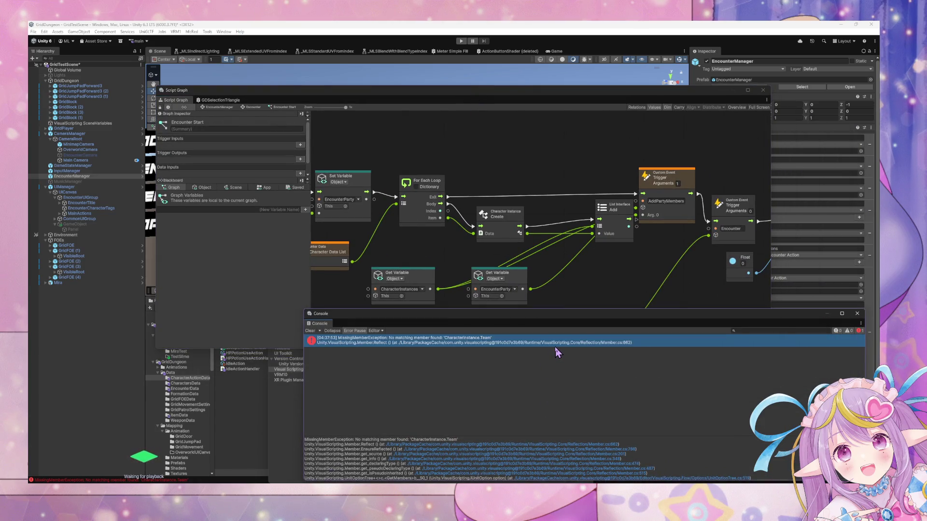
{"action": "left_click", "coordinate": [440, 251]}
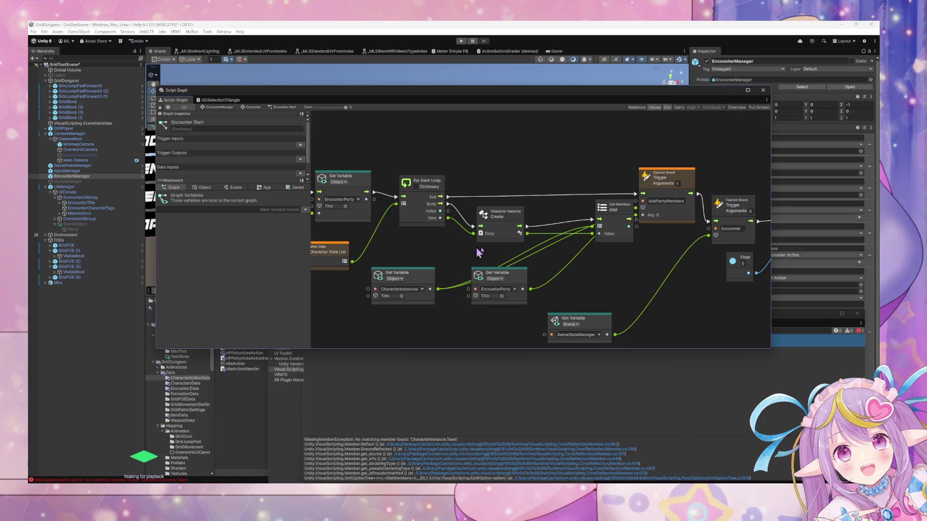
{"action": "left_click_drag", "start_coordinate": [463, 251], "coordinate": [594, 268]}
{"action": "left_click", "coordinate": [454, 349]}
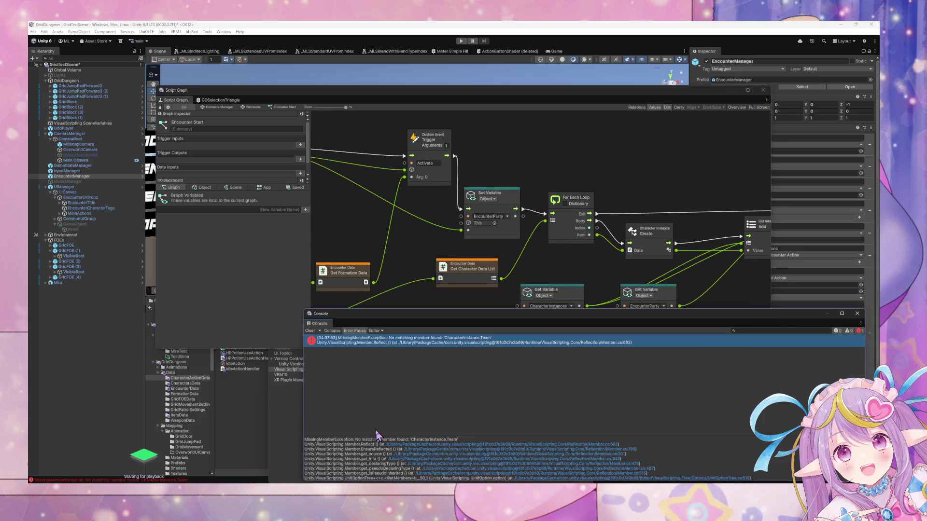
{"action": "left_click", "coordinate": [310, 331]}
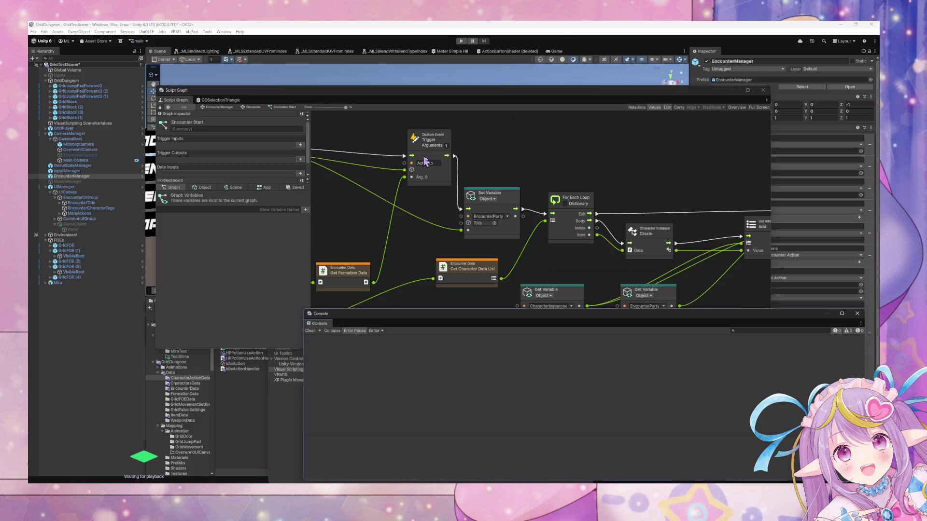
Step: Pan the graph back to the For Each Loop and List Add nodes
{"action": "left_click_drag", "start_coordinate": [406, 157], "coordinate": [586, 209]}
{"action": "mouse_move", "coordinate": [470, 210]}
{"action": "left_mouse_down"}
{"action": "mouse_move", "coordinate": [534, 232]}
{"action": "mouse_move", "coordinate": [653, 240]}
{"action": "mouse_move", "coordinate": [374, 169]}
{"action": "left_mouse_up"}
{"action": "mouse_move", "coordinate": [634, 244]}
{"action": "left_mouse_down"}
{"action": "mouse_move", "coordinate": [451, 205]}
{"action": "mouse_move", "coordinate": [463, 201]}
{"action": "left_mouse_up"}
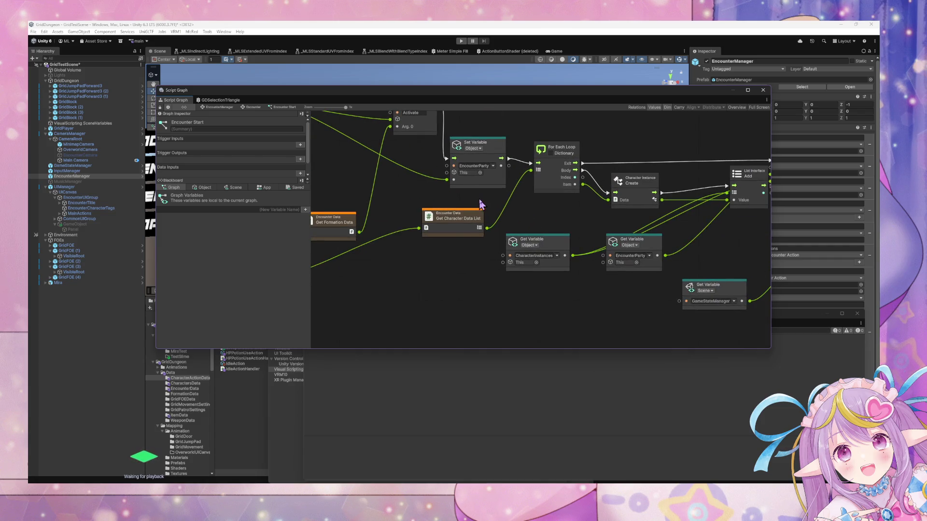
{"action": "left_click_drag", "start_coordinate": [565, 212], "coordinate": [447, 201]}
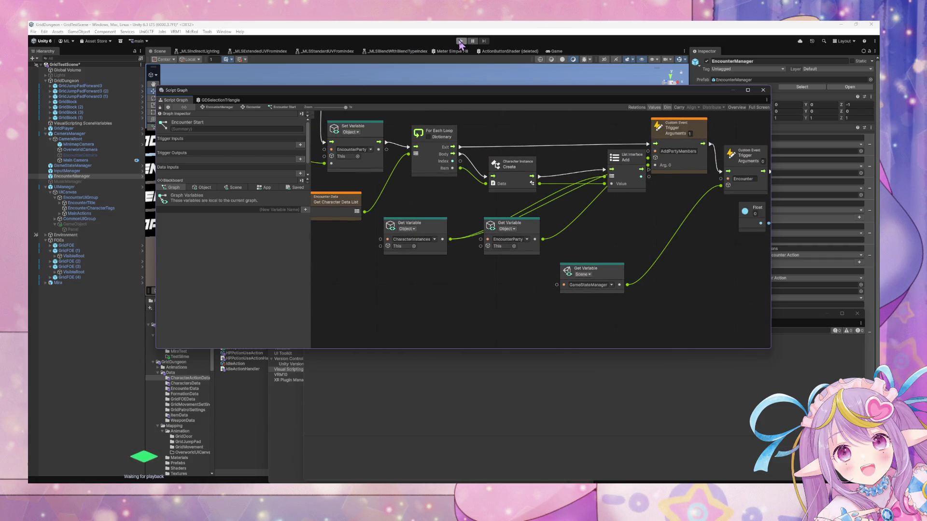
{"action": "left_click_drag", "start_coordinate": [477, 173], "coordinate": [498, 249]}
{"action": "right_click", "coordinate": [607, 276]}
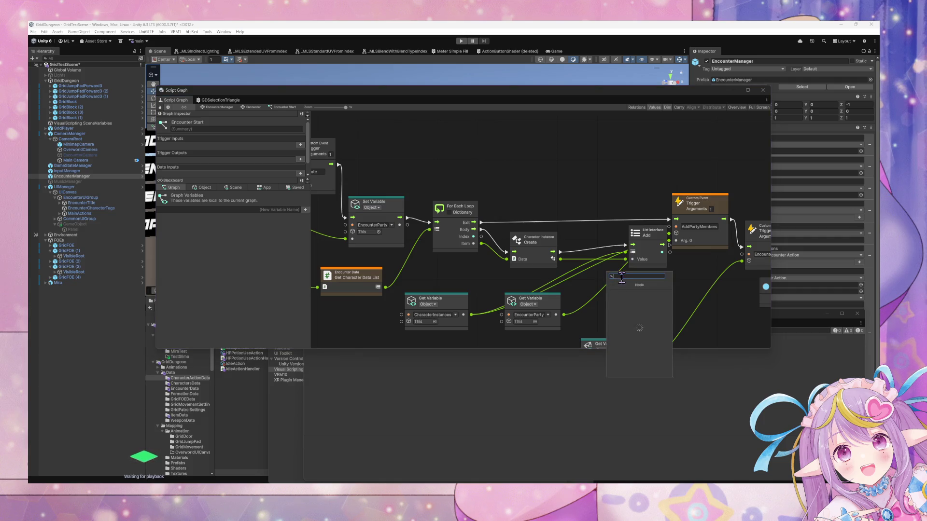
Step: Add a Set Character Team node from Grid Dungeon > Core > Character Instance, wired after Create
{"action": "left_click", "coordinate": [648, 308]}
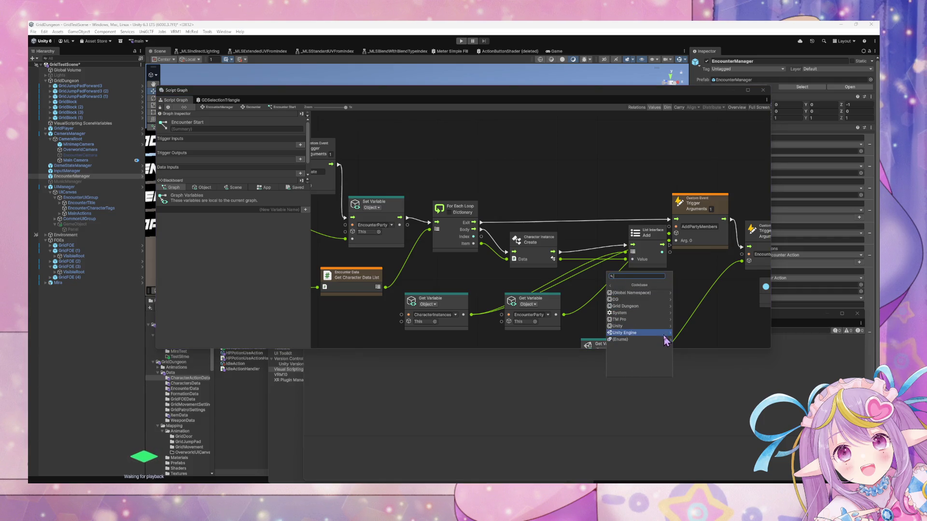
{"action": "left_click", "coordinate": [649, 317]}
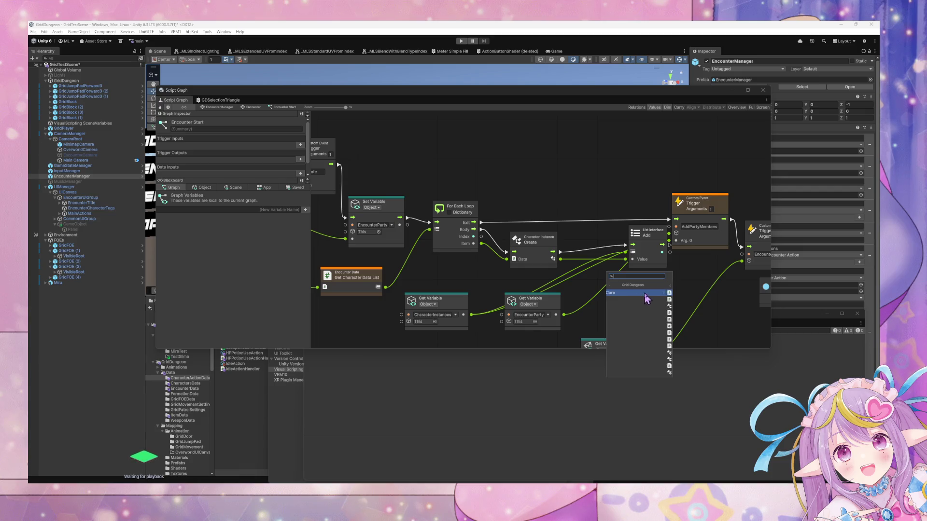
{"action": "left_click", "coordinate": [644, 292]}
{"action": "left_click", "coordinate": [651, 312]}
{"action": "scroll", "coordinate": [656, 356], "scroll_direction": "down", "scroll_amount": 5}
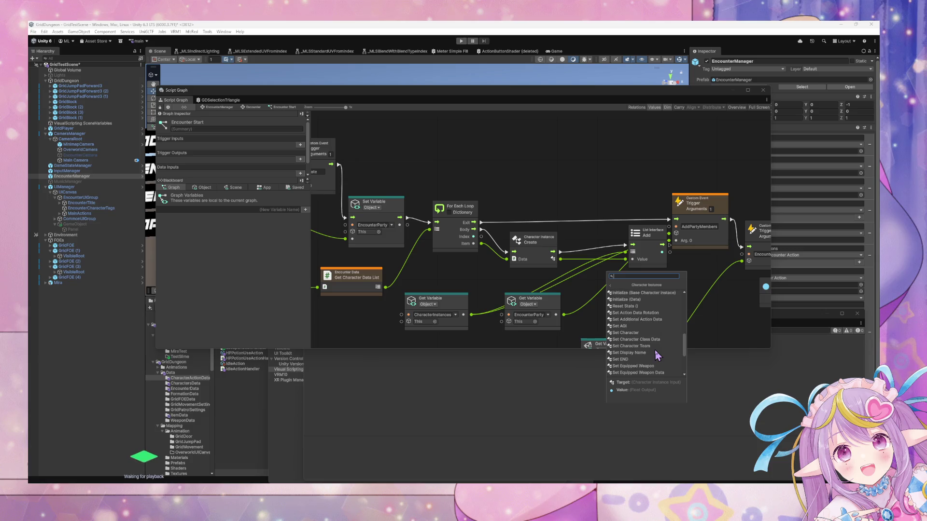
{"action": "left_click", "coordinate": [637, 366]}
{"action": "left_click_drag", "start_coordinate": [639, 295], "coordinate": [611, 234]}
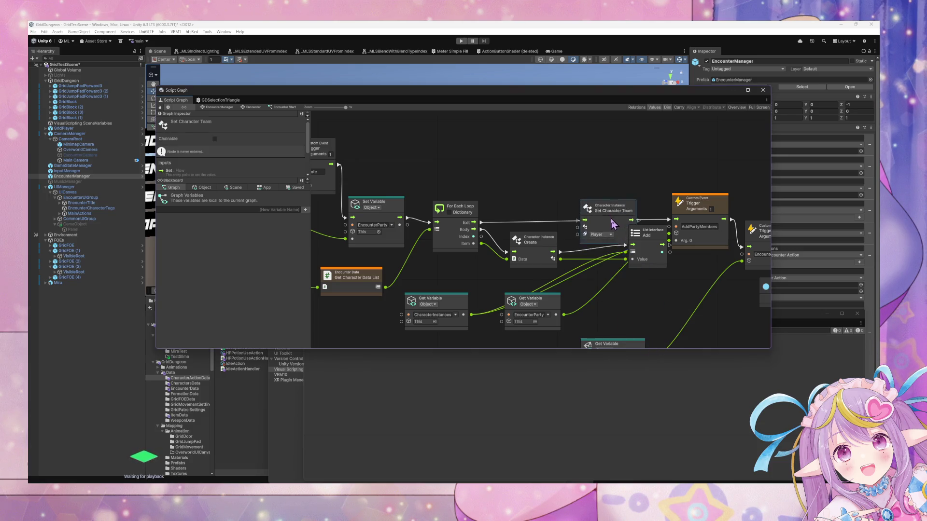
{"action": "left_click_drag", "start_coordinate": [562, 260], "coordinate": [583, 229]}
{"action": "left_click_drag", "start_coordinate": [652, 233], "coordinate": [674, 268]}
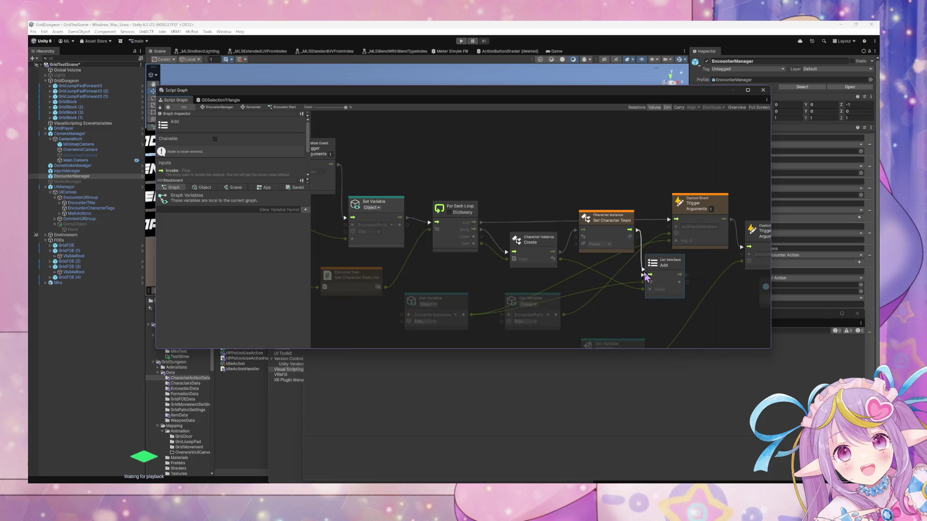
Step: Set the node's team to Encounter and align it beside Character Instance Create
{"action": "left_click", "coordinate": [598, 245]}
{"action": "left_click", "coordinate": [608, 259]}
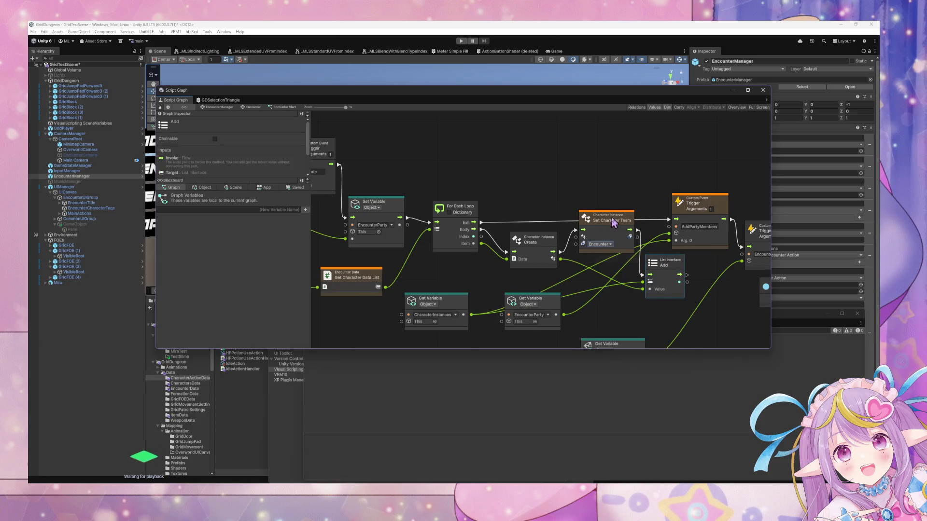
{"action": "left_click_drag", "start_coordinate": [540, 240], "coordinate": [535, 221]}
{"action": "left_click_drag", "start_coordinate": [600, 219], "coordinate": [591, 223]}
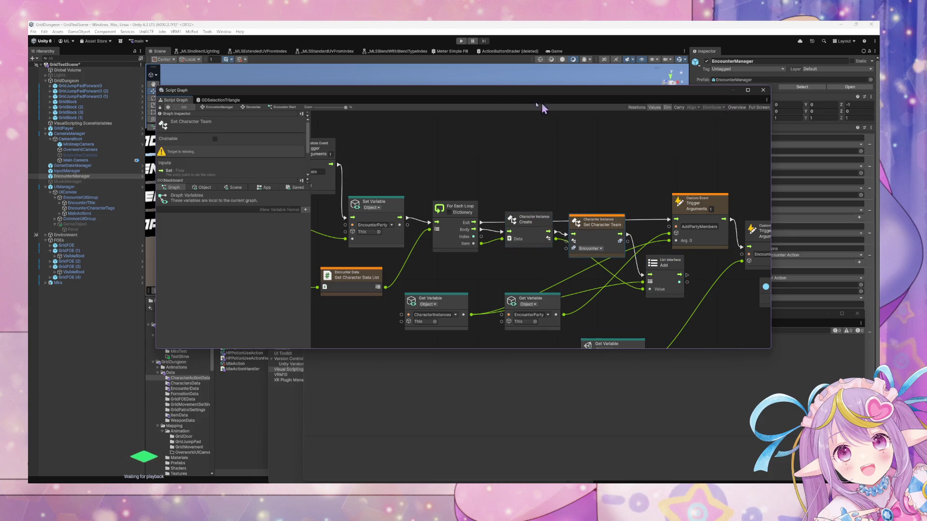
{"action": "left_click", "coordinate": [461, 41]}
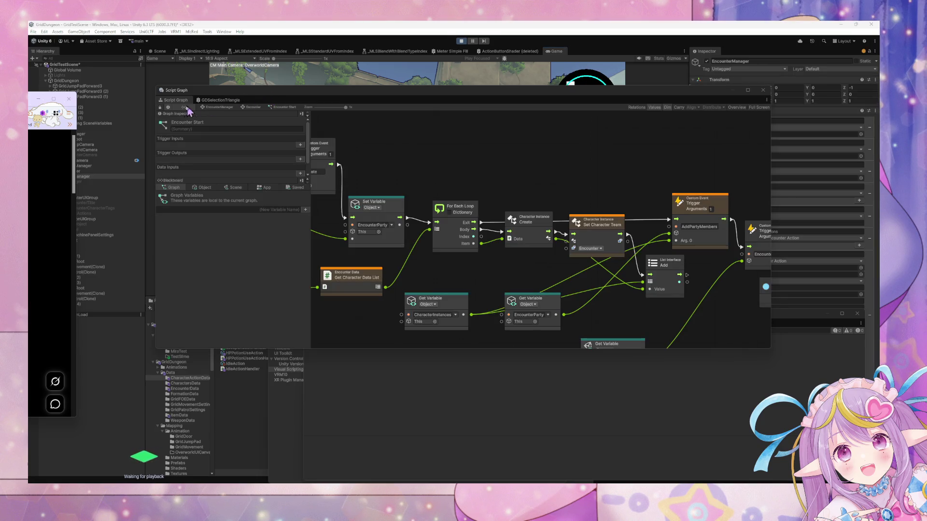
Step: Once play mode is running, return to the Encounter state graph via its breadcrumb
{"action": "left_click", "coordinate": [252, 107]}
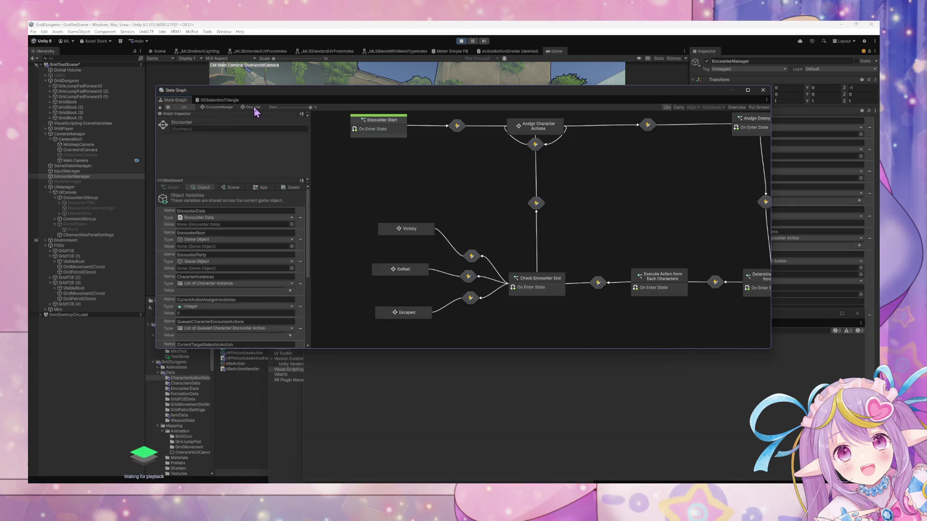
Step: Nudge Check Encounter End, then open the Execute Action from Each Characters graph
{"action": "left_click", "coordinate": [560, 289]}
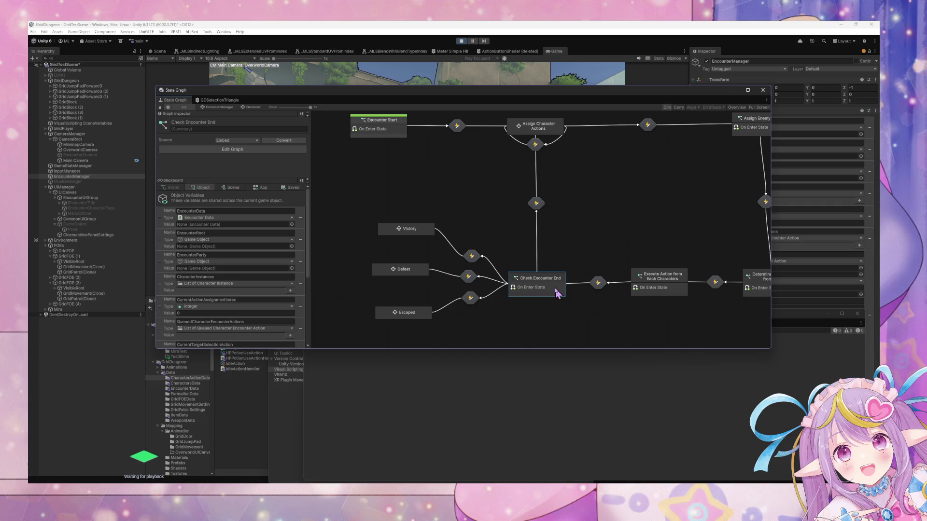
{"action": "mouse_move", "coordinate": [558, 290]}
{"action": "left_mouse_down"}
{"action": "mouse_move", "coordinate": [544, 280]}
{"action": "mouse_move", "coordinate": [547, 288]}
{"action": "left_mouse_up"}
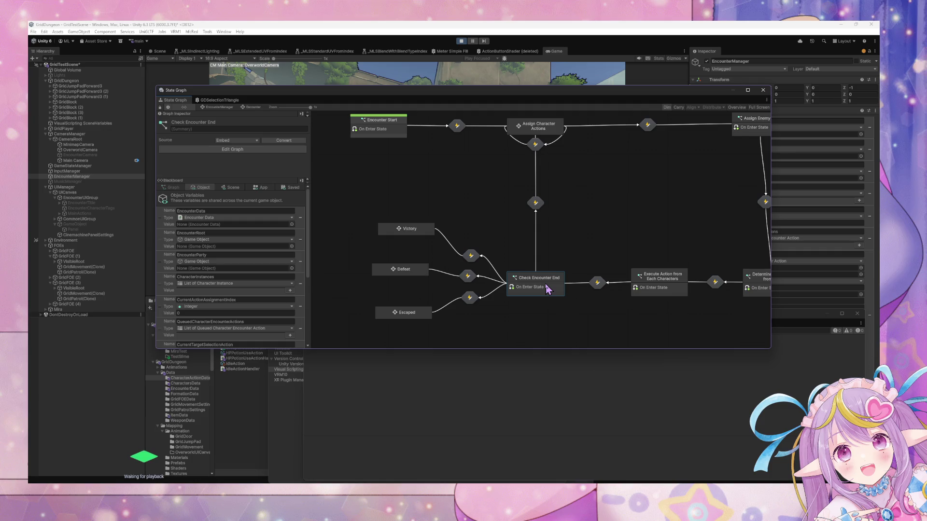
{"action": "double_click", "coordinate": [669, 275]}
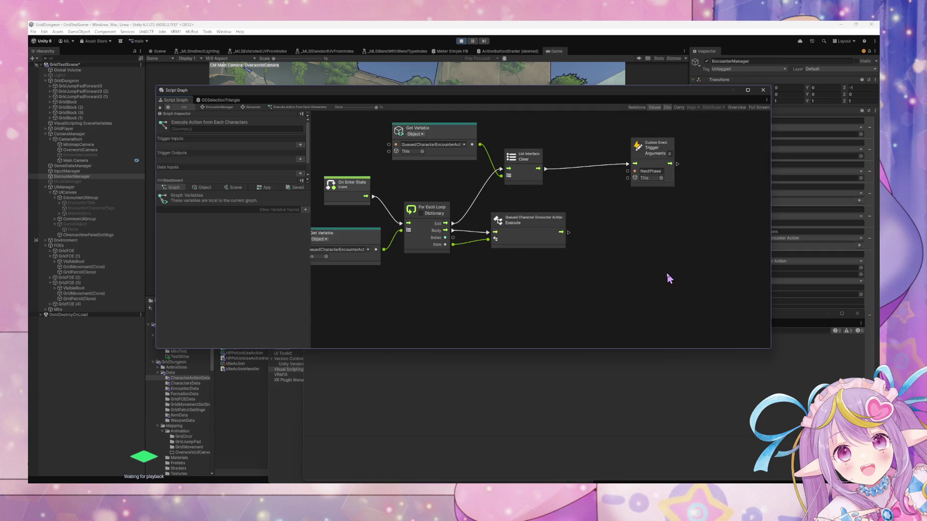
{"action": "left_click_drag", "start_coordinate": [468, 246], "coordinate": [554, 264]}
{"action": "left_click_drag", "start_coordinate": [634, 243], "coordinate": [647, 246]}
Step: Add a Switch On Enum node by searching 'swit' on the canvas
{"action": "right_click", "coordinate": [581, 276]}
{"action": "left_click", "coordinate": [599, 279]}
{"action": "type", "text": "sw"}
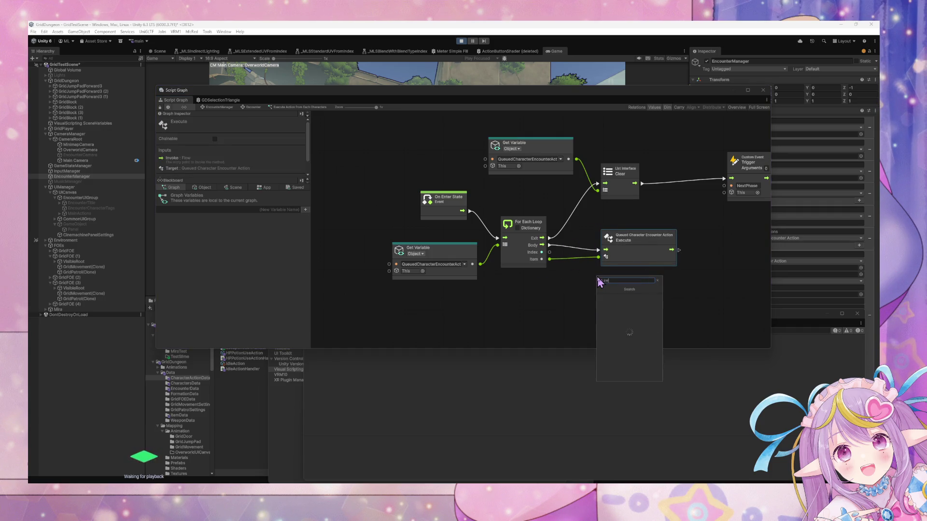
{"action": "type", "text": "itch on"}
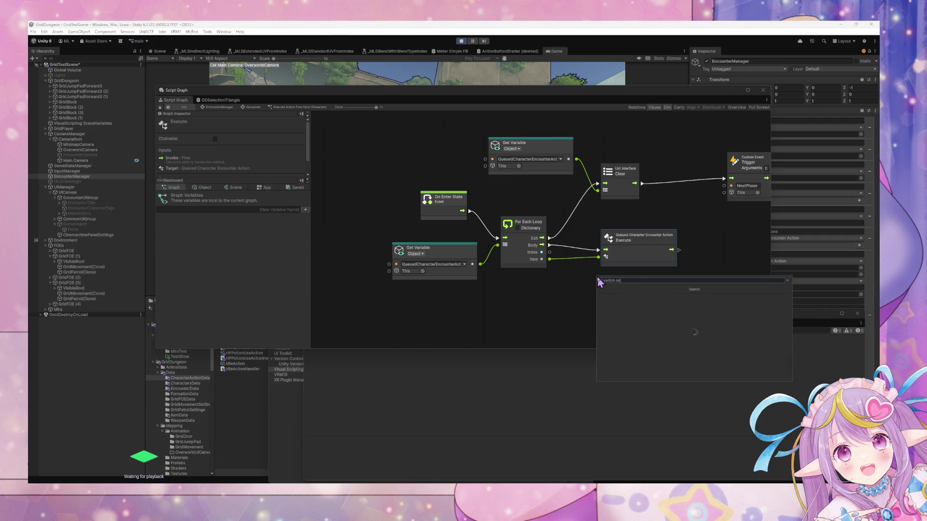
{"action": "key", "text": "Return"}
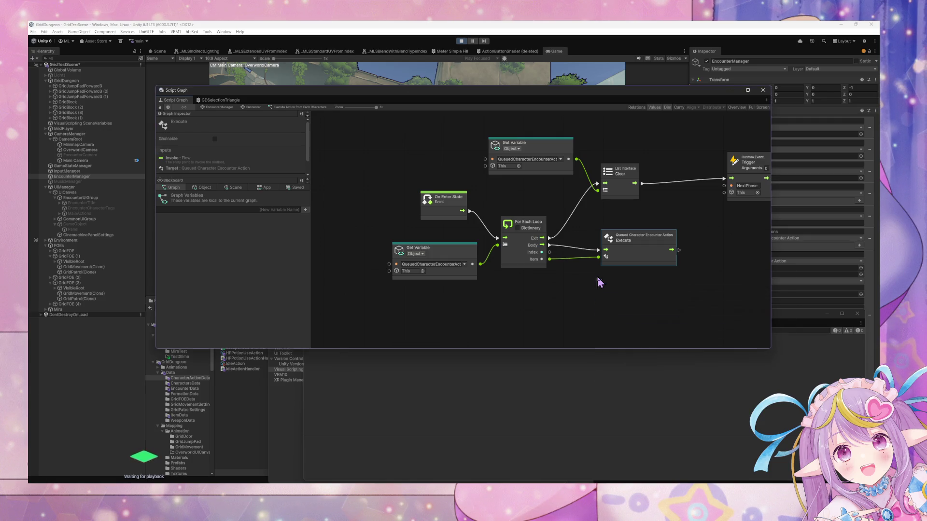
{"action": "left_click", "coordinate": [603, 285]}
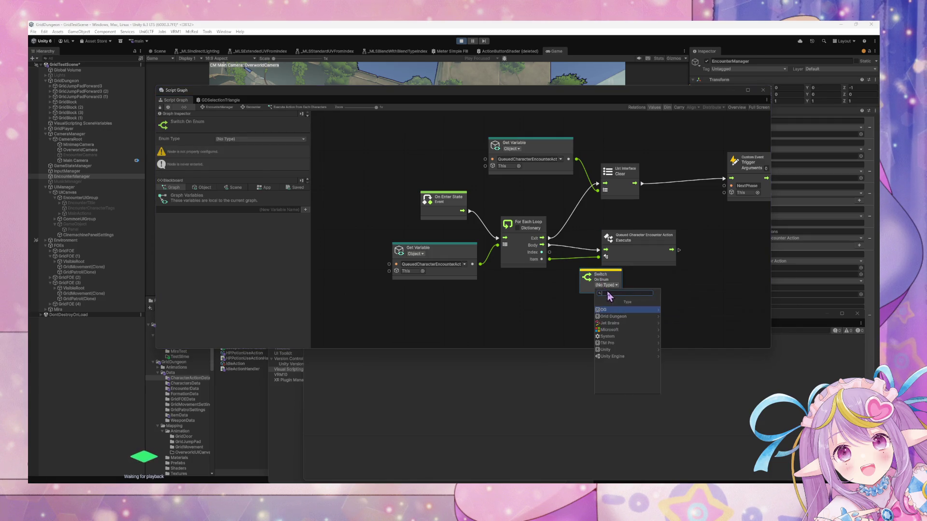
Step: Set the Switch node's enum type to Grid Dungeon > Core > Character Action Type
{"action": "left_click", "coordinate": [637, 317]}
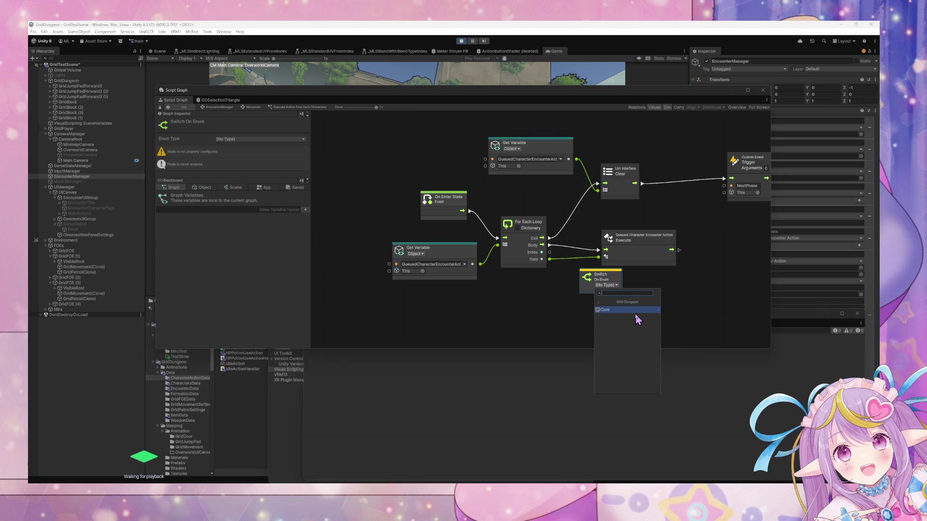
{"action": "left_click", "coordinate": [638, 310]}
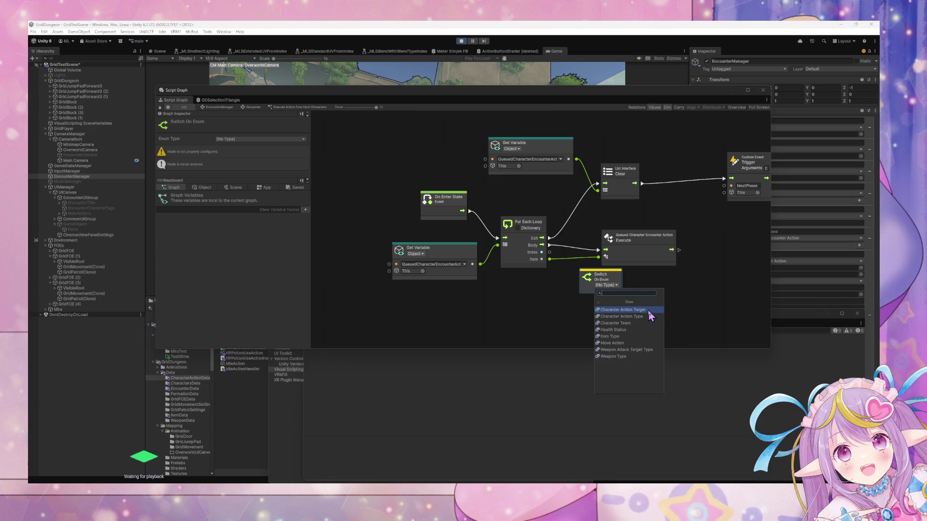
{"action": "left_click", "coordinate": [647, 317]}
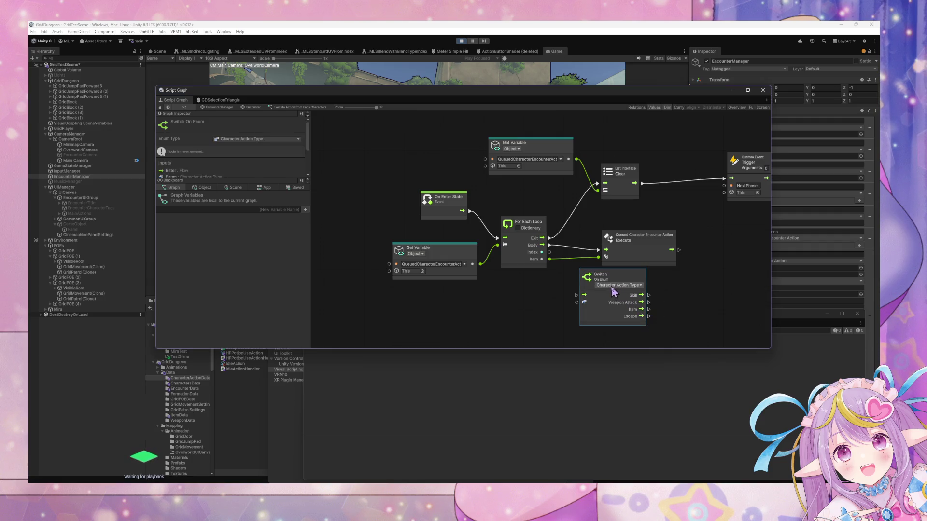
Step: Place the Switch node to the right of the Execute node
{"action": "mouse_move", "coordinate": [613, 285]}
{"action": "left_mouse_down"}
{"action": "mouse_move", "coordinate": [676, 291]}
{"action": "mouse_move", "coordinate": [648, 291]}
{"action": "left_mouse_up"}
{"action": "left_click_drag", "start_coordinate": [621, 245], "coordinate": [615, 244]}
{"action": "mouse_move", "coordinate": [651, 292]}
{"action": "left_mouse_down"}
{"action": "mouse_move", "coordinate": [727, 259]}
{"action": "mouse_move", "coordinate": [681, 254]}
{"action": "mouse_move", "coordinate": [688, 268]}
{"action": "left_mouse_up"}
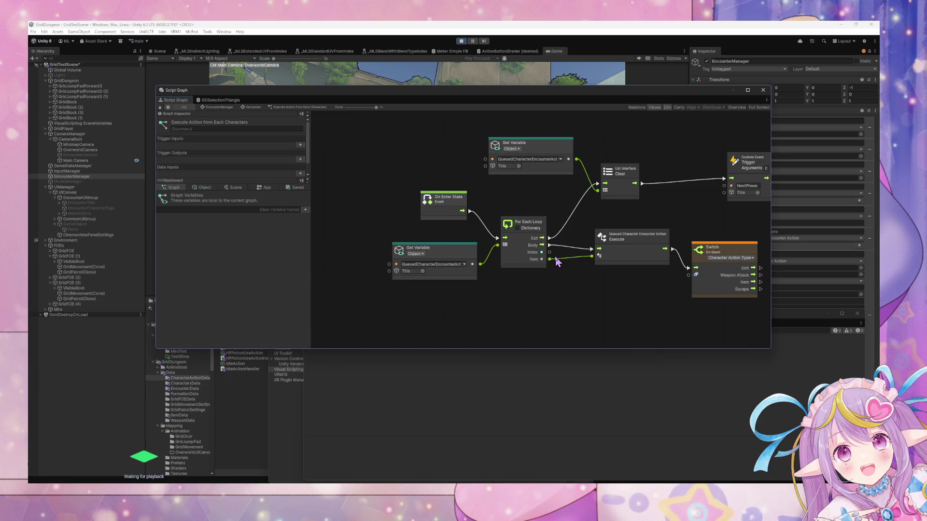
{"action": "left_click_drag", "start_coordinate": [562, 262], "coordinate": [456, 258]}
{"action": "left_click_drag", "start_coordinate": [617, 251], "coordinate": [623, 248]}
{"action": "left_click_drag", "start_coordinate": [533, 232], "coordinate": [531, 236]}
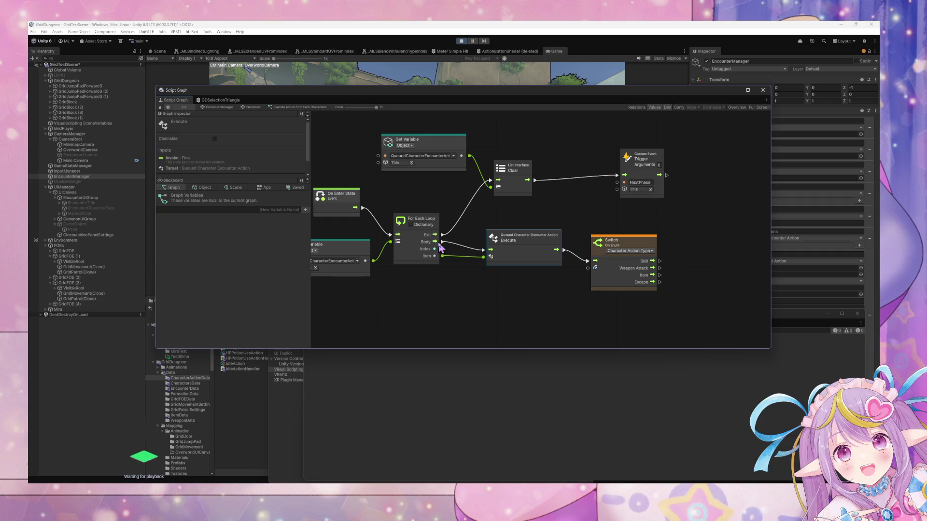
Step: From the loop's Item output, add a Queued Character Encounter Action Get Action Data node
{"action": "left_click_drag", "start_coordinate": [443, 259], "coordinate": [498, 280]}
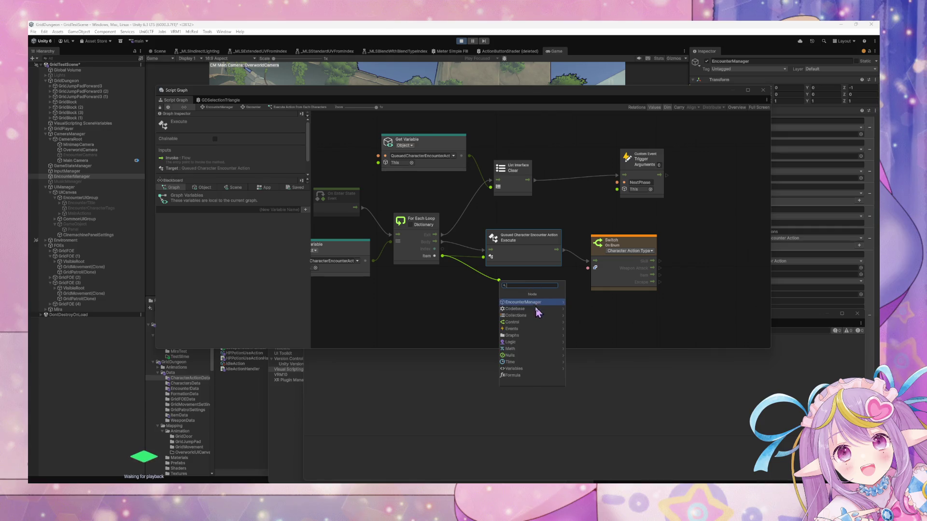
{"action": "left_click", "coordinate": [541, 309]}
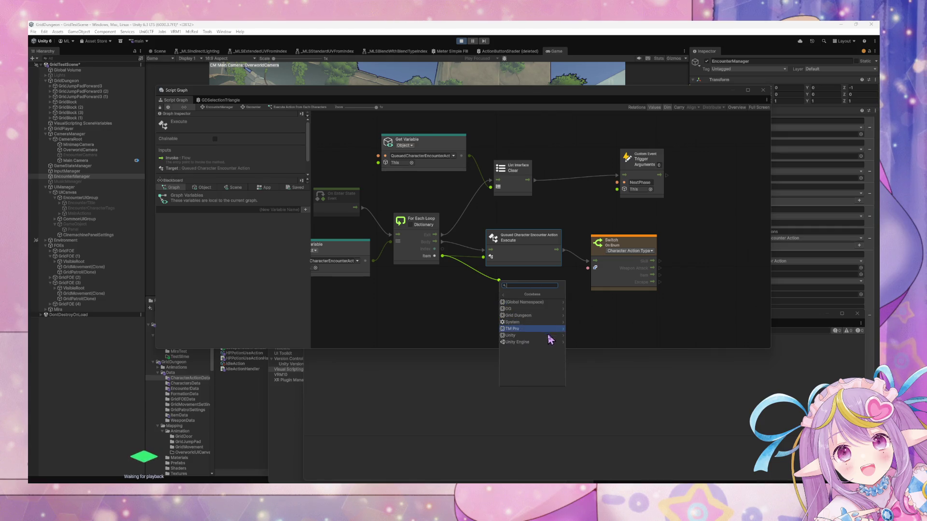
{"action": "left_click", "coordinate": [548, 316]}
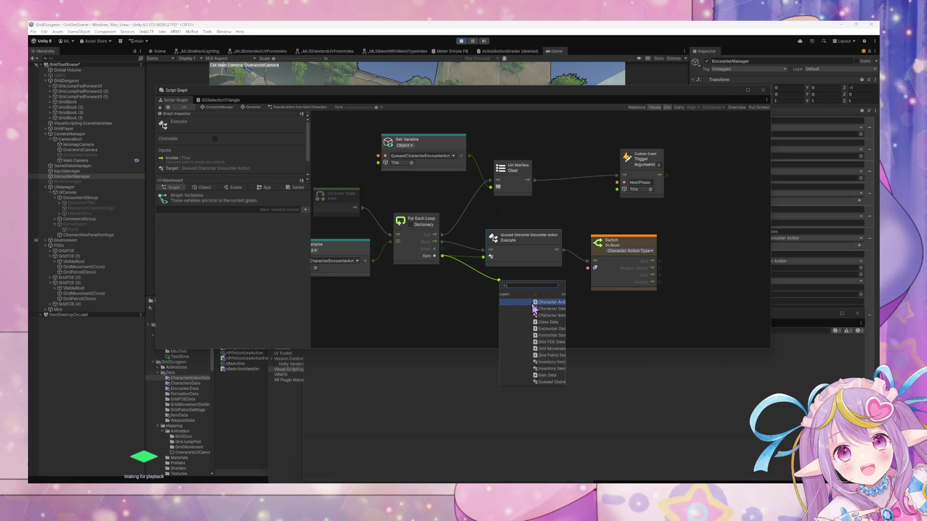
{"action": "left_click", "coordinate": [550, 380]}
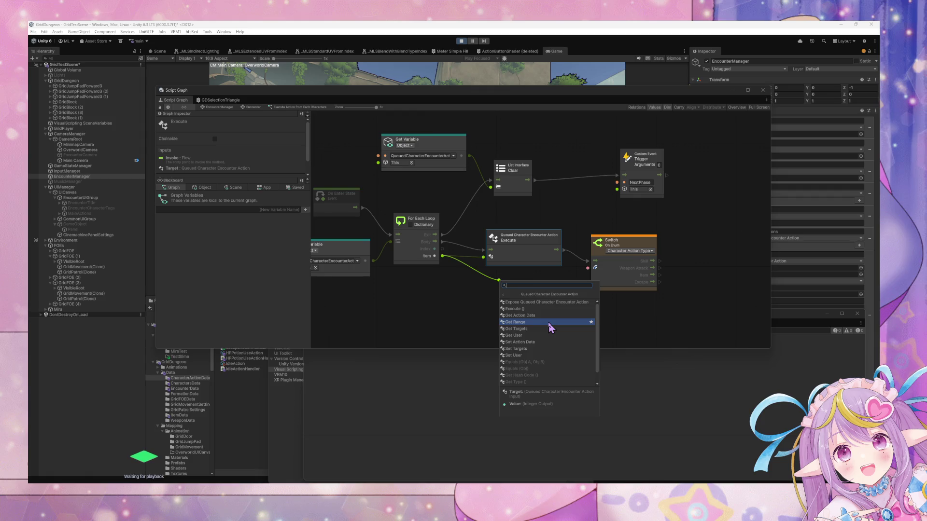
{"action": "scroll", "coordinate": [551, 328], "scroll_direction": "down", "scroll_amount": 1}
{"action": "scroll", "coordinate": [550, 329], "scroll_direction": "up", "scroll_amount": 1}
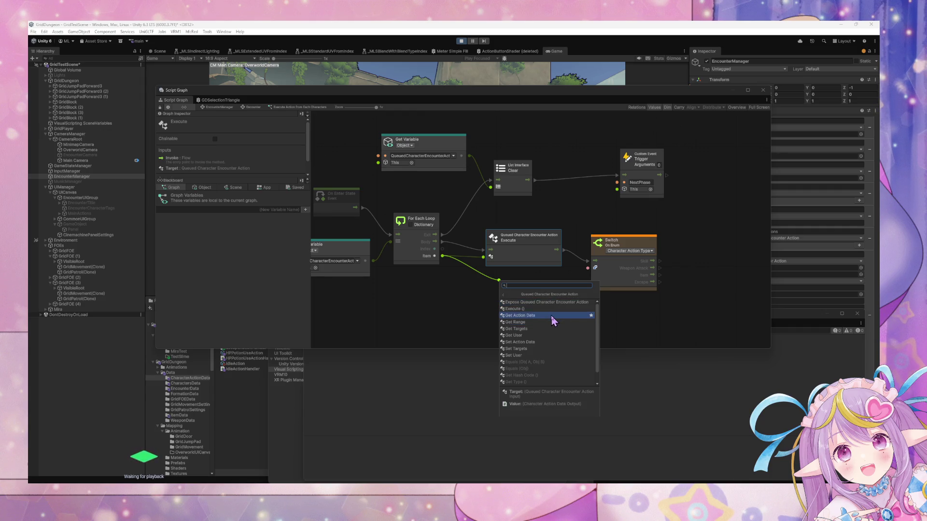
{"action": "left_click", "coordinate": [551, 315]}
Step: Add a Get Action Type node after Get Action Data and wire it into the Switch's enum input
{"action": "mouse_move", "coordinate": [529, 303]}
{"action": "left_mouse_down"}
{"action": "mouse_move", "coordinate": [512, 315]}
{"action": "mouse_move", "coordinate": [571, 310]}
{"action": "left_mouse_up"}
{"action": "left_click", "coordinate": [599, 334]}
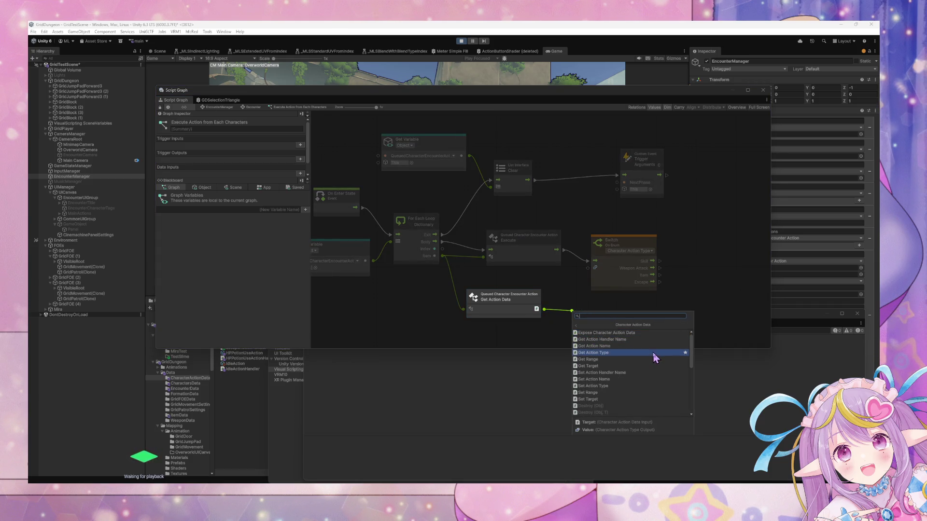
{"action": "left_click", "coordinate": [655, 358]}
{"action": "left_click_drag", "start_coordinate": [504, 301], "coordinate": [485, 305]}
{"action": "mouse_move", "coordinate": [592, 304]}
{"action": "left_mouse_down"}
{"action": "mouse_move", "coordinate": [570, 311]}
{"action": "mouse_move", "coordinate": [588, 268]}
{"action": "left_mouse_up"}
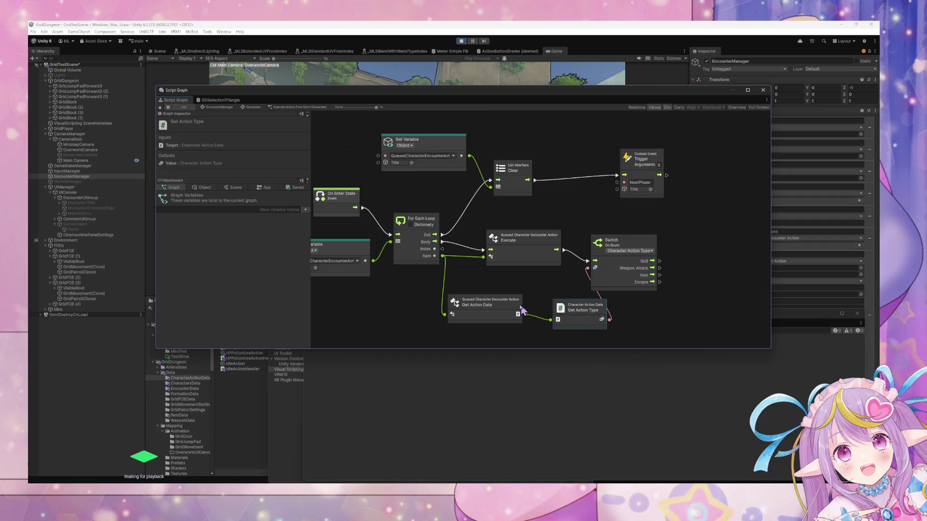
Step: Rearrange the action data nodes and the Switch node so the graph reads left to right
{"action": "left_click_drag", "start_coordinate": [506, 303], "coordinate": [617, 312]}
{"action": "left_click_drag", "start_coordinate": [624, 247], "coordinate": [690, 249]}
{"action": "left_click_drag", "start_coordinate": [632, 313], "coordinate": [632, 304]}
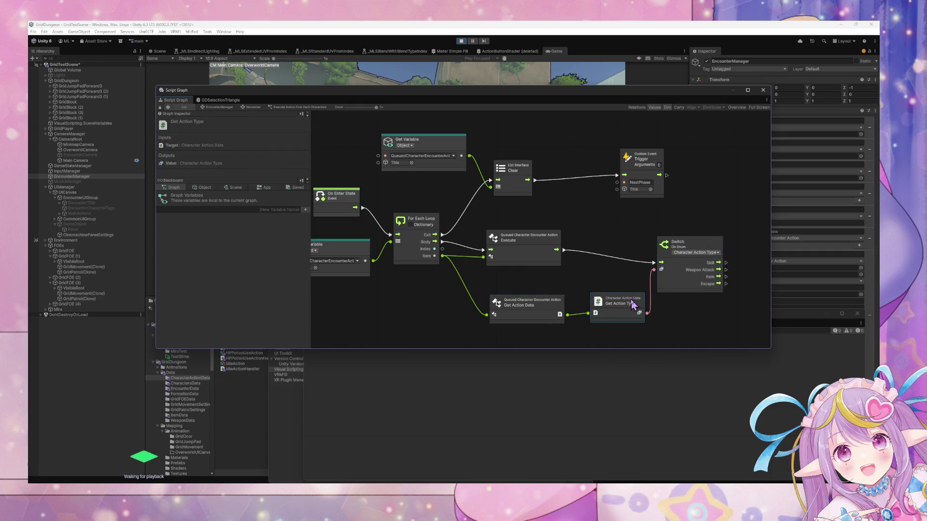
{"action": "scroll", "coordinate": [632, 304], "scroll_direction": "right", "scroll_amount": 6}
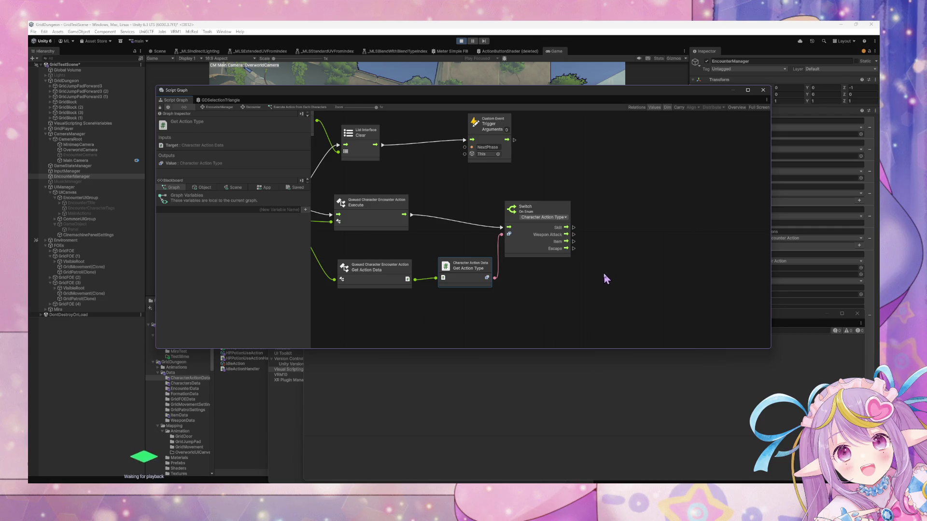
{"action": "scroll", "coordinate": [604, 270], "scroll_direction": "left", "scroll_amount": 8}
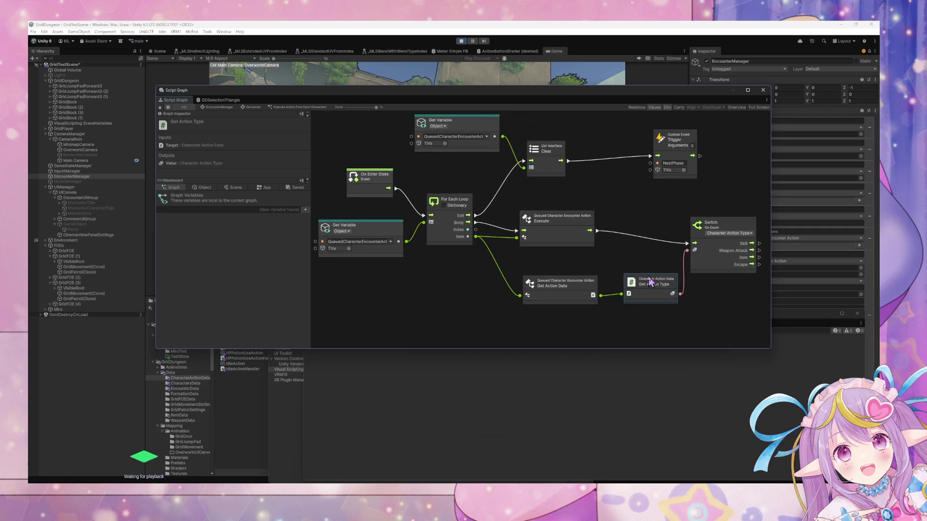
{"action": "scroll", "coordinate": [650, 282], "scroll_direction": "right", "scroll_amount": 4}
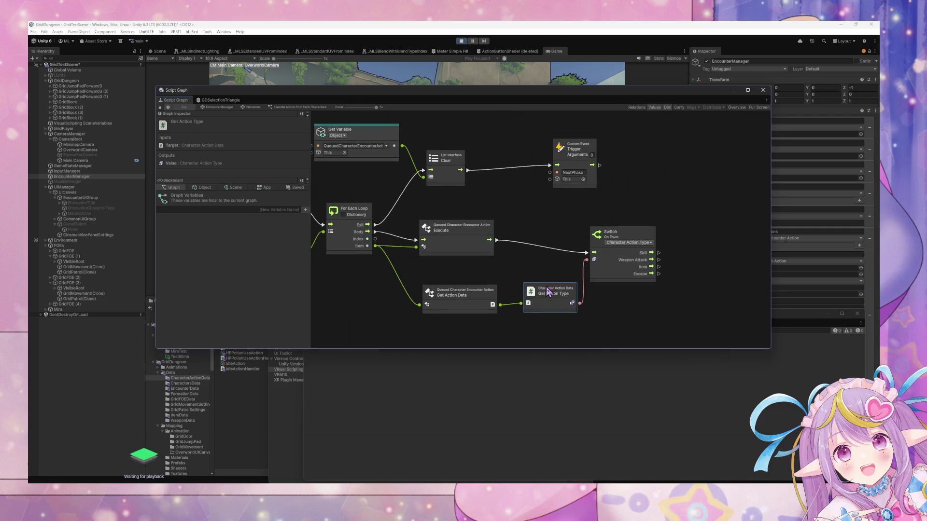
{"action": "left_click", "coordinate": [580, 151]}
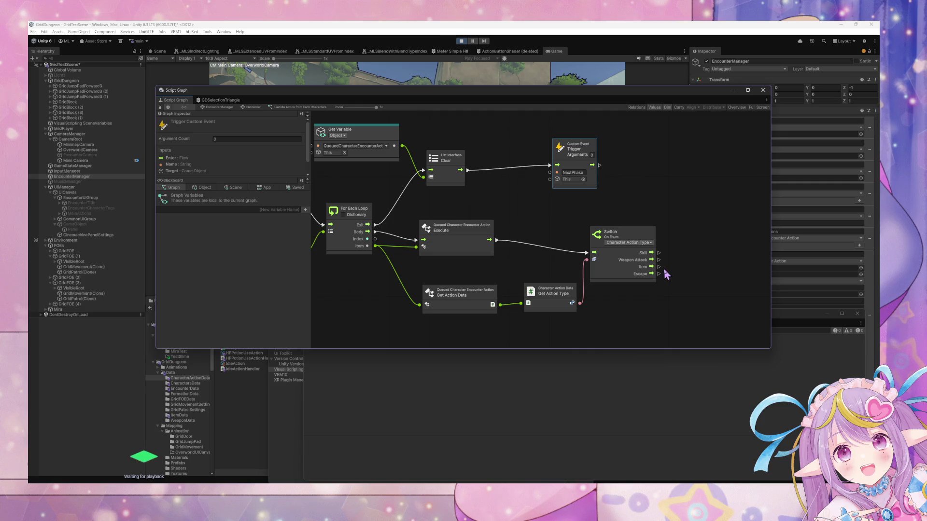
{"action": "left_click", "coordinate": [620, 237]}
{"action": "key", "text": "ctrl+d"}
{"action": "mouse_move", "coordinate": [551, 215]}
{"action": "left_mouse_down"}
{"action": "mouse_move", "coordinate": [729, 269]}
{"action": "mouse_move", "coordinate": [622, 251]}
{"action": "left_mouse_up"}
{"action": "left_click", "coordinate": [611, 255]}
{"action": "left_click", "coordinate": [621, 279]}
{"action": "left_click", "coordinate": [622, 289]}
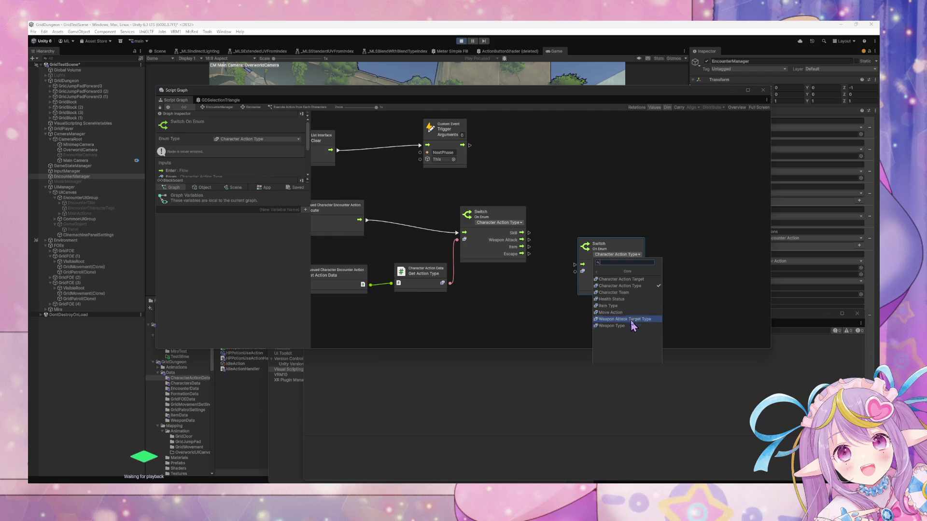
{"action": "left_click", "coordinate": [635, 292]}
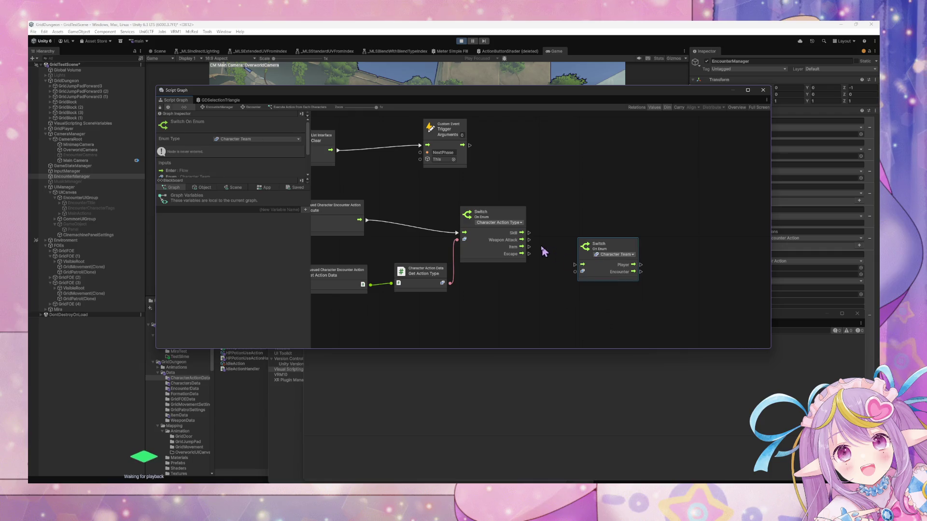
{"action": "mouse_move", "coordinate": [529, 253]}
{"action": "left_mouse_down"}
{"action": "mouse_move", "coordinate": [565, 271]}
{"action": "mouse_move", "coordinate": [619, 273]}
{"action": "mouse_move", "coordinate": [621, 282]}
{"action": "left_mouse_up"}
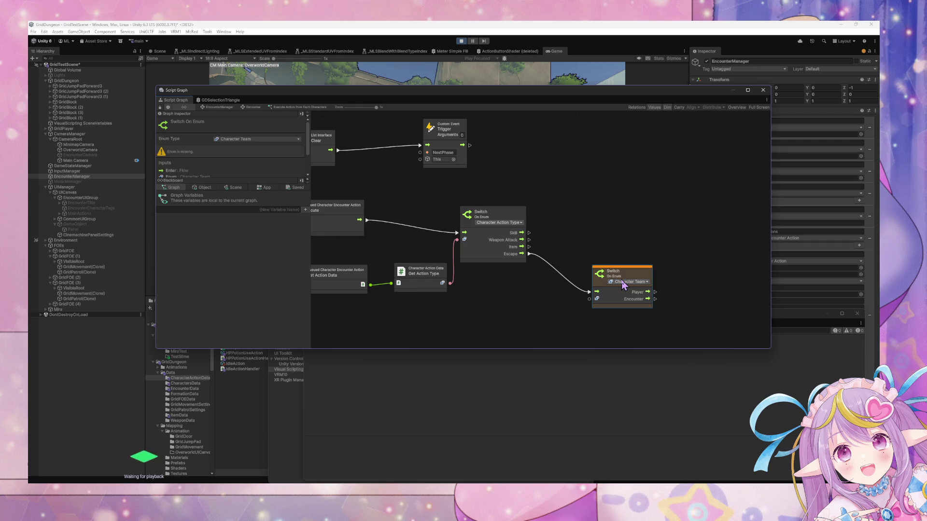
{"action": "mouse_move", "coordinate": [502, 271]}
{"action": "left_mouse_down"}
{"action": "mouse_move", "coordinate": [662, 284]}
{"action": "mouse_move", "coordinate": [582, 254]}
{"action": "mouse_move", "coordinate": [597, 254]}
{"action": "left_mouse_up"}
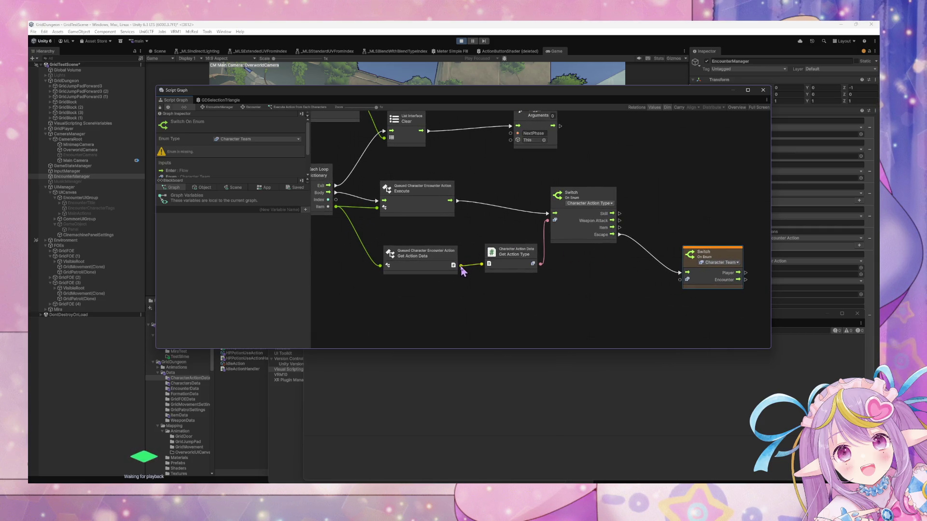
Step: Abandon a node search from Get Action Data and browse the Blackboard Object variables
{"action": "left_click_drag", "start_coordinate": [460, 267], "coordinate": [504, 286]}
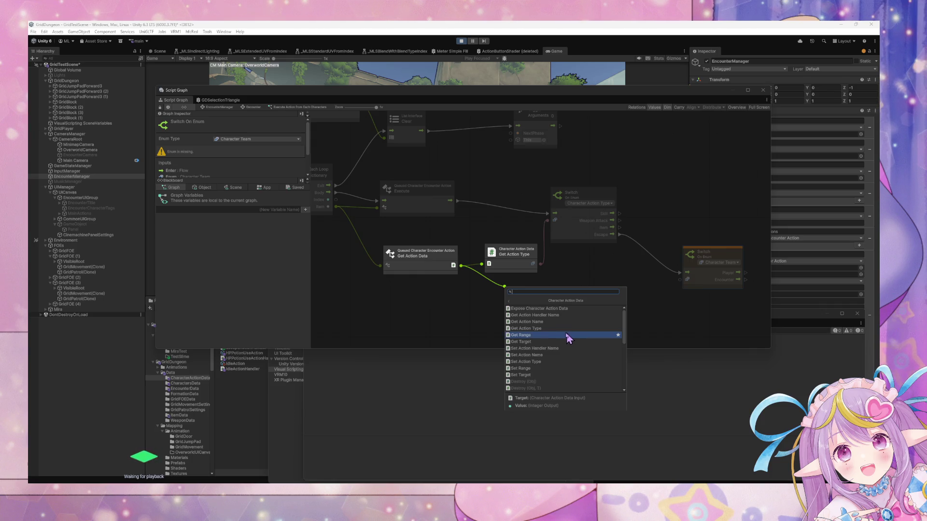
{"action": "left_click", "coordinate": [485, 323]}
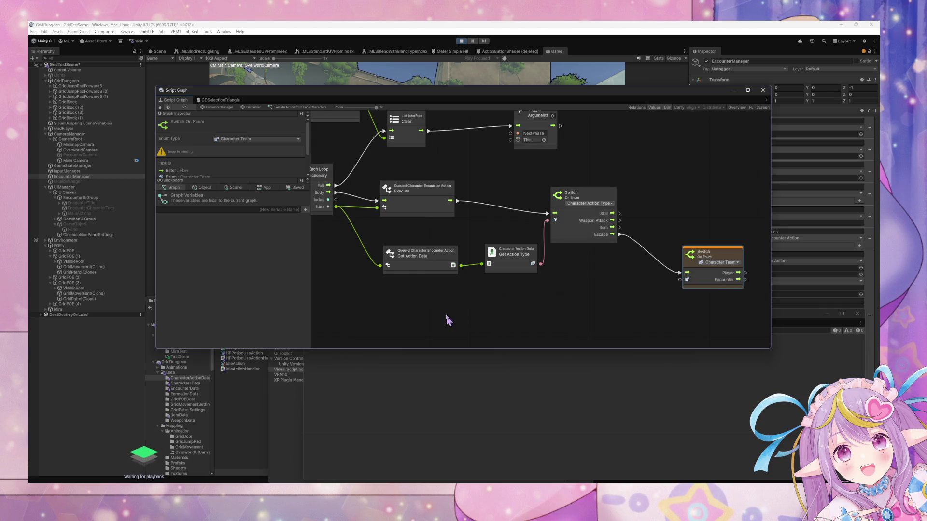
{"action": "left_click", "coordinate": [205, 187]}
{"action": "scroll", "coordinate": [251, 261], "scroll_direction": "down", "scroll_amount": 3}
{"action": "scroll", "coordinate": [265, 279], "scroll_direction": "down", "scroll_amount": 2}
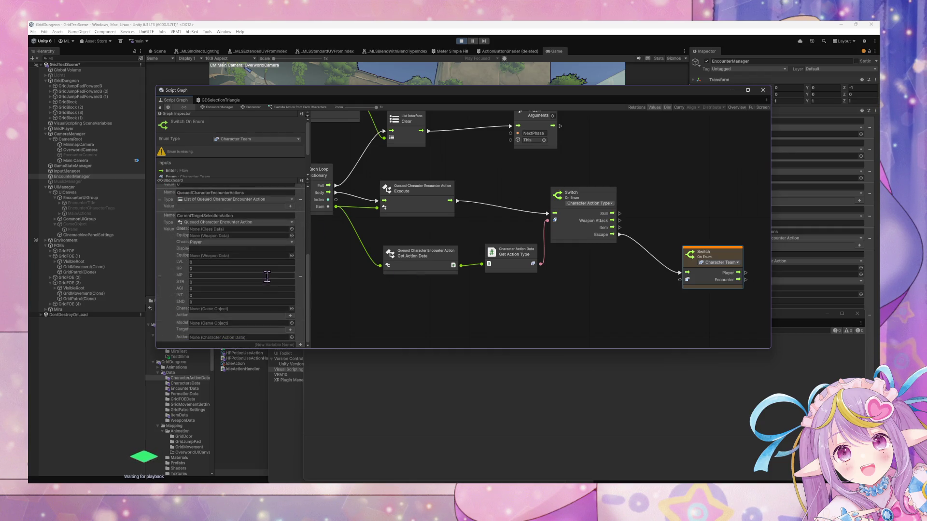
{"action": "scroll", "coordinate": [267, 276], "scroll_direction": "up", "scroll_amount": 5}
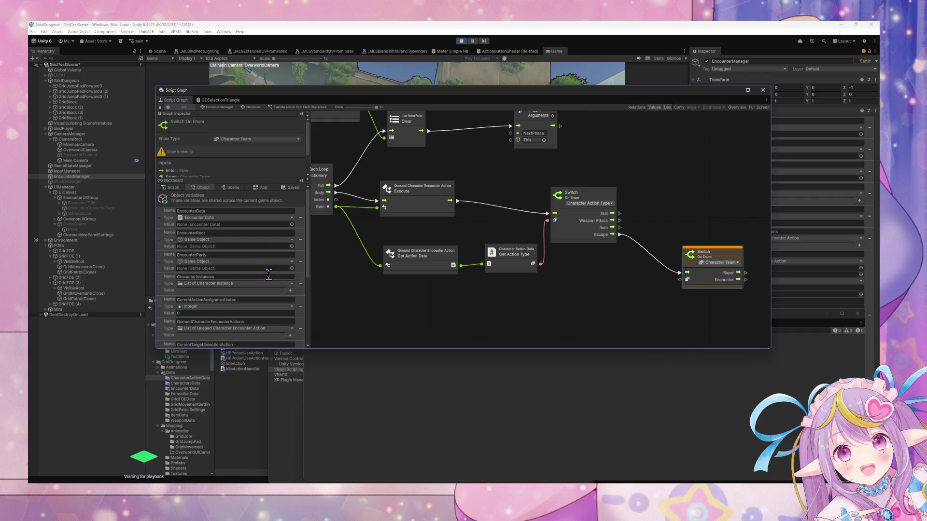
Step: Check the Scene variables, then start a node search 'ge' from the loop's Item output
{"action": "left_click", "coordinate": [235, 188]}
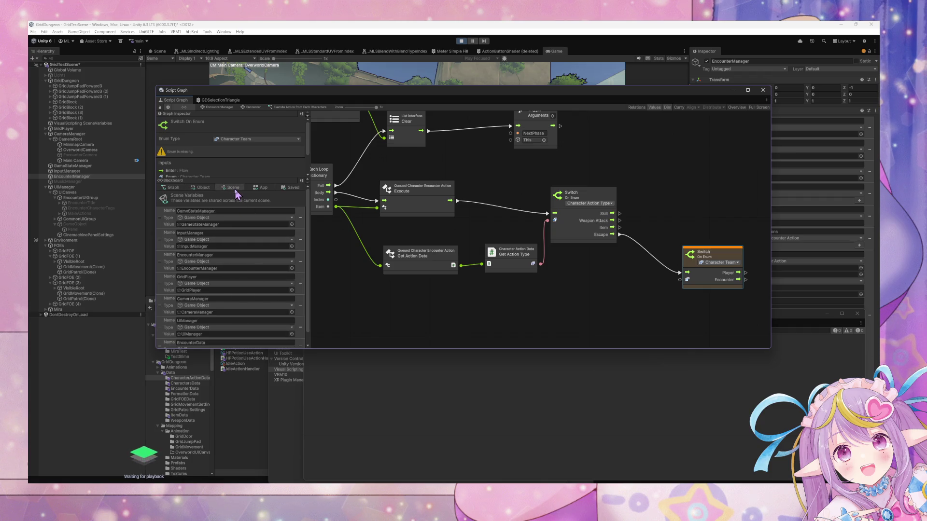
{"action": "left_click", "coordinate": [193, 190]}
{"action": "scroll", "coordinate": [269, 255], "scroll_direction": "down", "scroll_amount": 3}
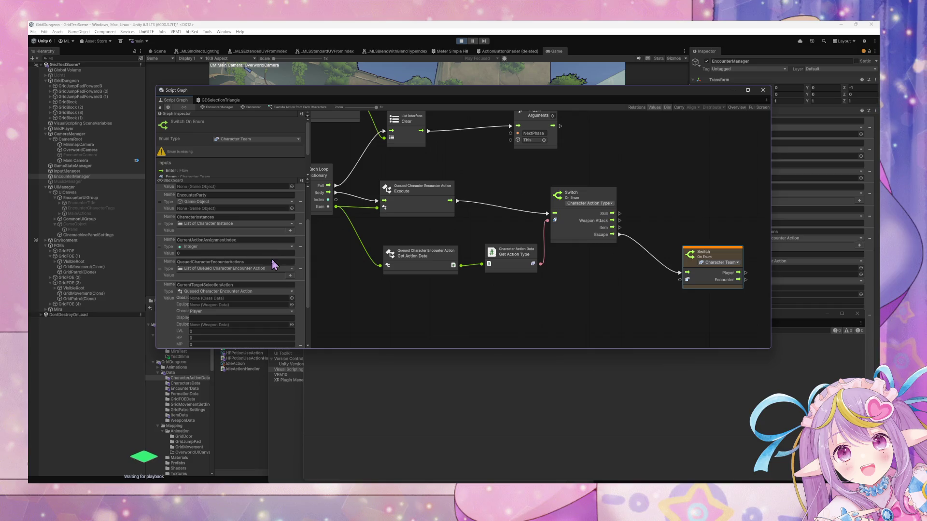
{"action": "scroll", "coordinate": [272, 261], "scroll_direction": "down", "scroll_amount": 2}
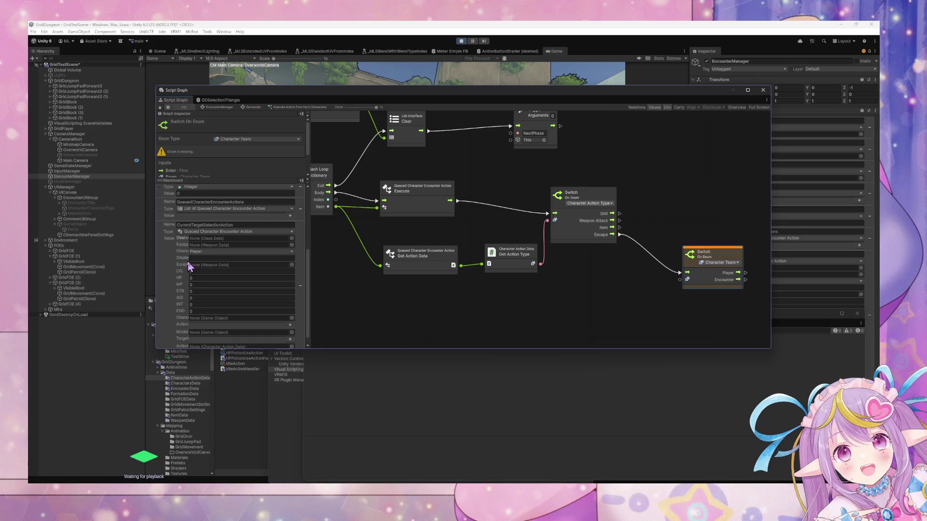
{"action": "scroll", "coordinate": [195, 265], "scroll_direction": "down", "scroll_amount": 1}
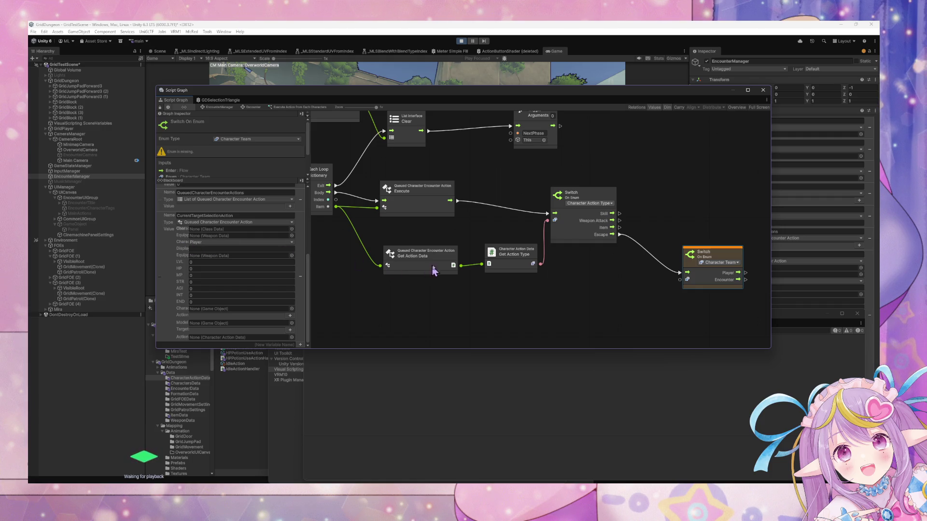
{"action": "mouse_move", "coordinate": [335, 208]}
{"action": "left_mouse_down"}
{"action": "mouse_move", "coordinate": [373, 299]}
{"action": "mouse_move", "coordinate": [388, 301]}
{"action": "left_mouse_up"}
{"action": "type", "text": "get character team"}
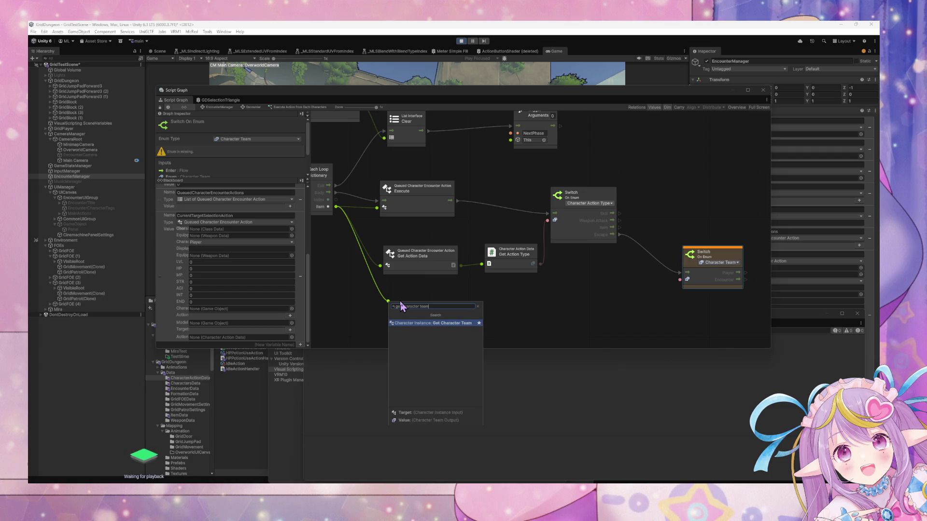
Step: Add a Get Character Team node and feed its team into the Character Team switch
{"action": "key", "text": "Return"}
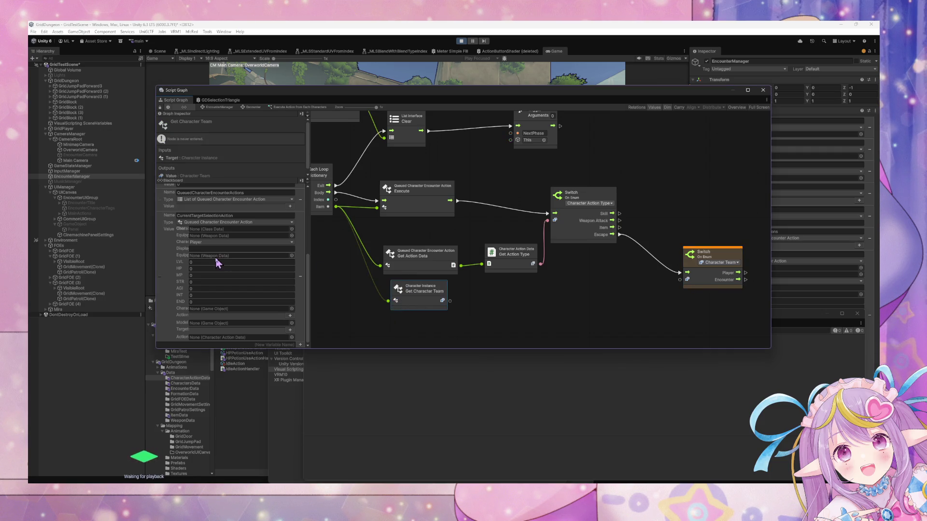
{"action": "scroll", "coordinate": [387, 273], "scroll_direction": "left", "scroll_amount": 2}
{"action": "scroll", "coordinate": [386, 272], "scroll_direction": "left", "scroll_amount": 4}
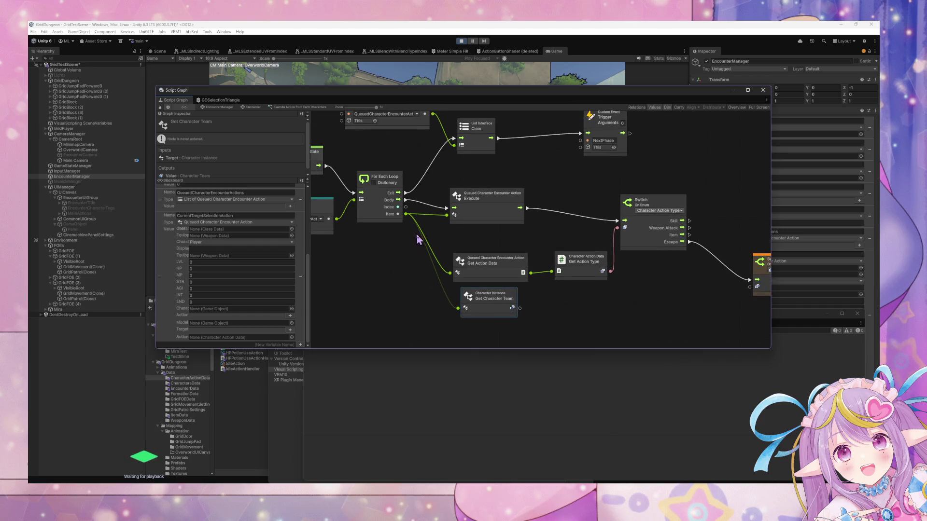
{"action": "mouse_move", "coordinate": [493, 303]}
{"action": "left_mouse_down"}
{"action": "mouse_move", "coordinate": [529, 312]}
{"action": "mouse_move", "coordinate": [681, 279]}
{"action": "left_mouse_up"}
{"action": "scroll", "coordinate": [495, 303], "scroll_direction": "right", "scroll_amount": 3}
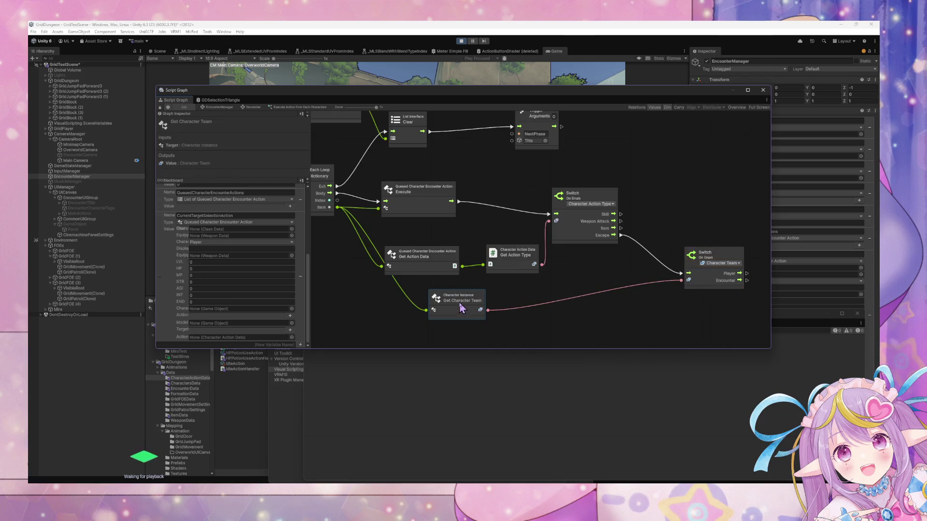
{"action": "left_click_drag", "start_coordinate": [455, 306], "coordinate": [497, 309]}
{"action": "scroll", "coordinate": [424, 312], "scroll_direction": "left", "scroll_amount": 6}
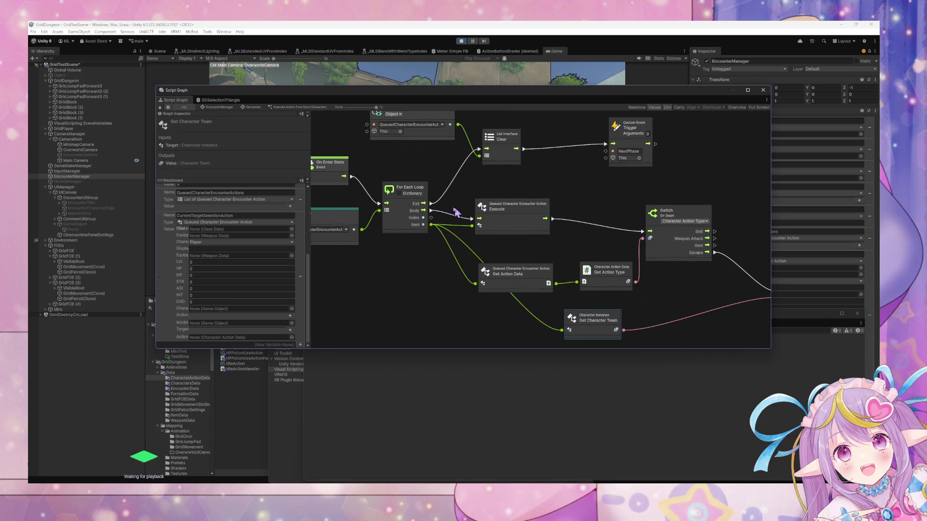
Step: Add a Queued Character Encounter Action Get User node below the loop
{"action": "right_click", "coordinate": [429, 253]}
{"action": "left_click", "coordinate": [461, 264]}
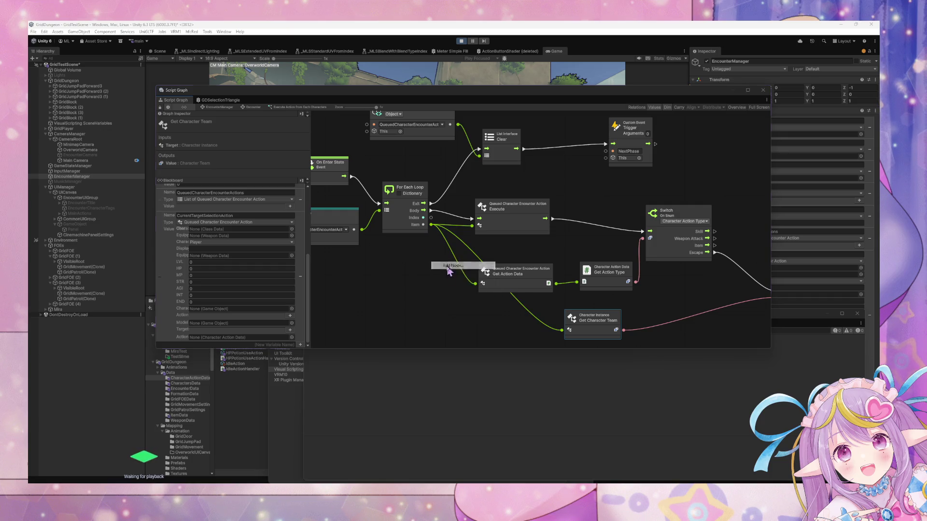
{"action": "left_click", "coordinate": [478, 299]}
{"action": "left_click", "coordinate": [487, 298]}
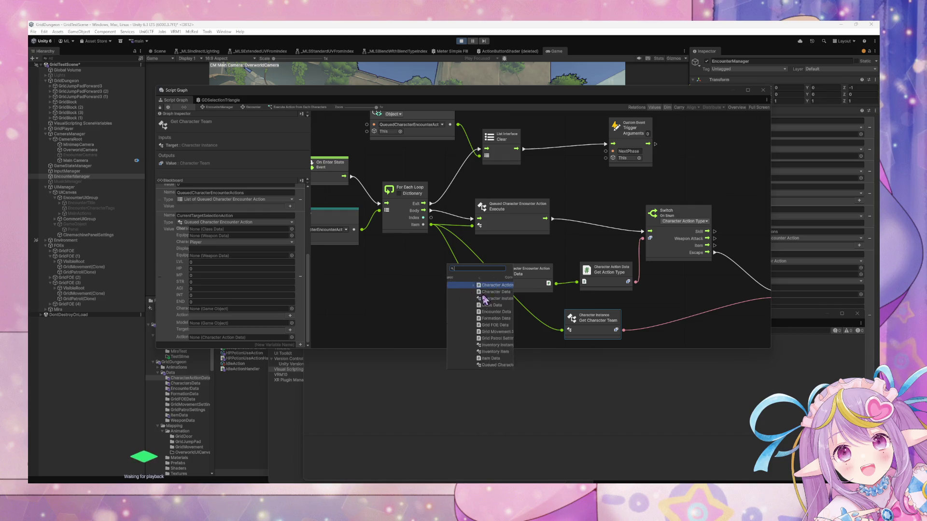
{"action": "left_click", "coordinate": [485, 286]}
{"action": "left_click", "coordinate": [492, 365]}
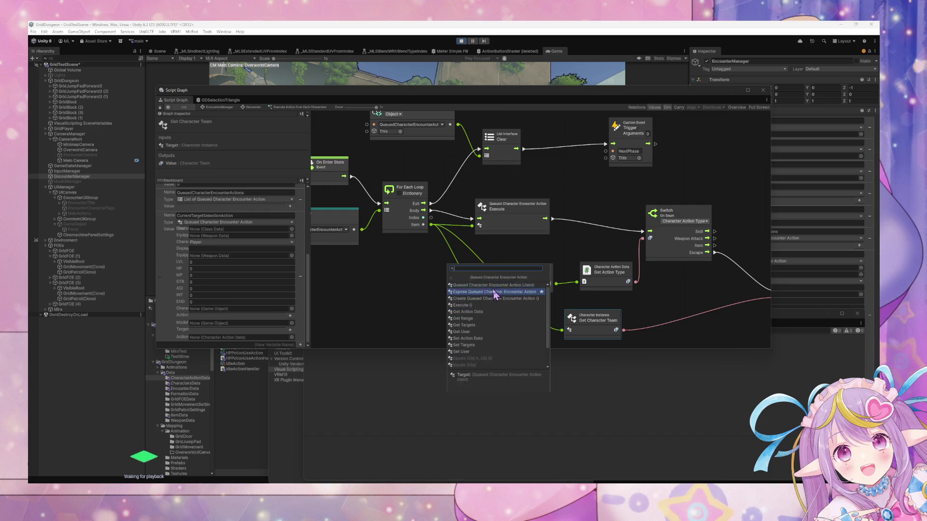
{"action": "left_click", "coordinate": [496, 338]}
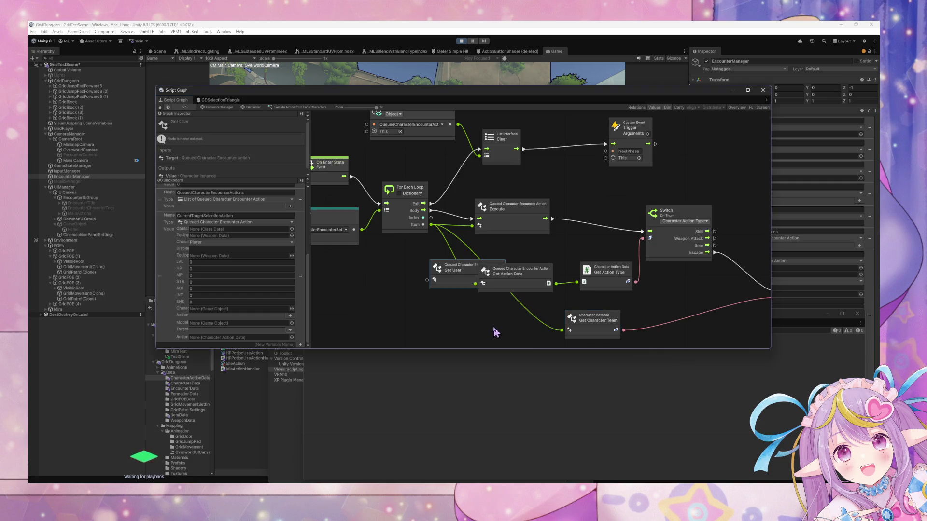
{"action": "left_click_drag", "start_coordinate": [470, 292], "coordinate": [443, 321]}
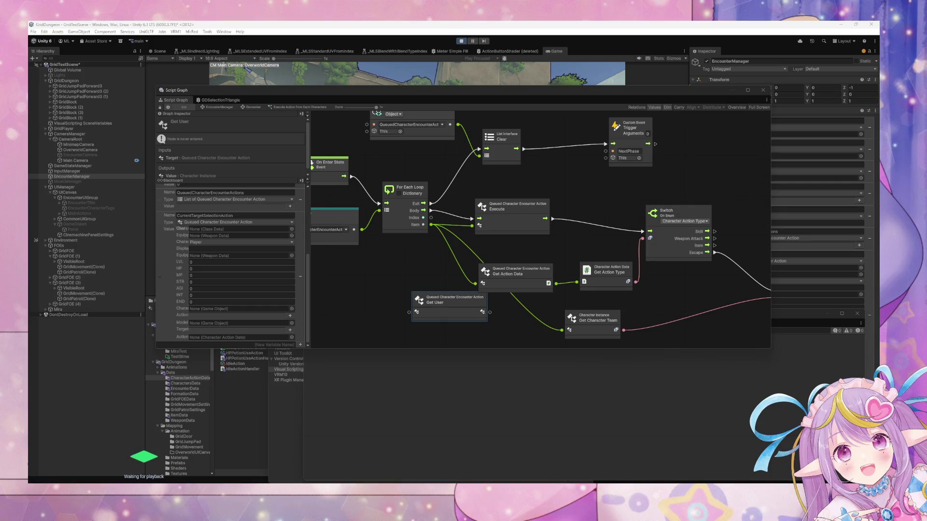
Step: Wire the loop Item into Get User and Get User into Get Character Team
{"action": "mouse_move", "coordinate": [490, 313]}
{"action": "left_mouse_down"}
{"action": "mouse_move", "coordinate": [531, 330]}
{"action": "mouse_move", "coordinate": [562, 330]}
{"action": "left_mouse_up"}
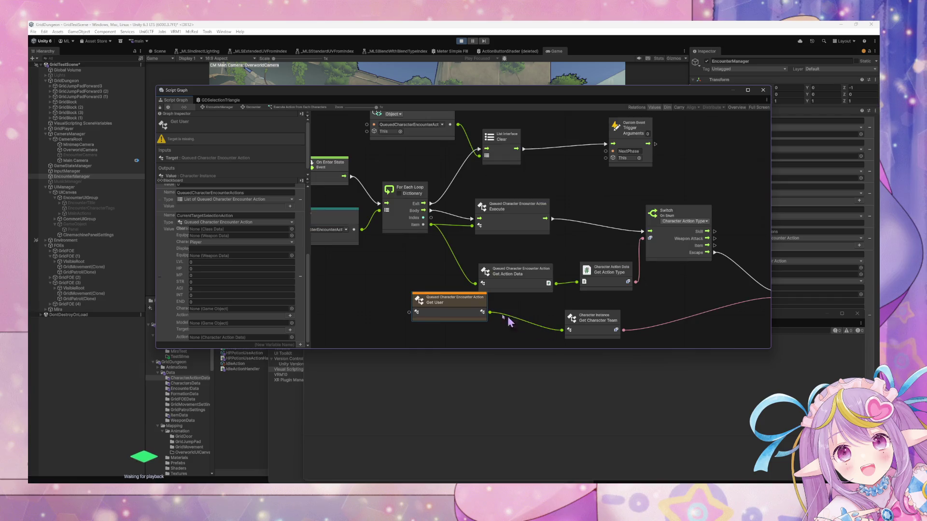
{"action": "mouse_move", "coordinate": [424, 225]}
{"action": "left_mouse_down"}
{"action": "mouse_move", "coordinate": [415, 312]}
{"action": "mouse_move", "coordinate": [472, 323]}
{"action": "left_mouse_up"}
{"action": "left_click_drag", "start_coordinate": [631, 288], "coordinate": [421, 274]}
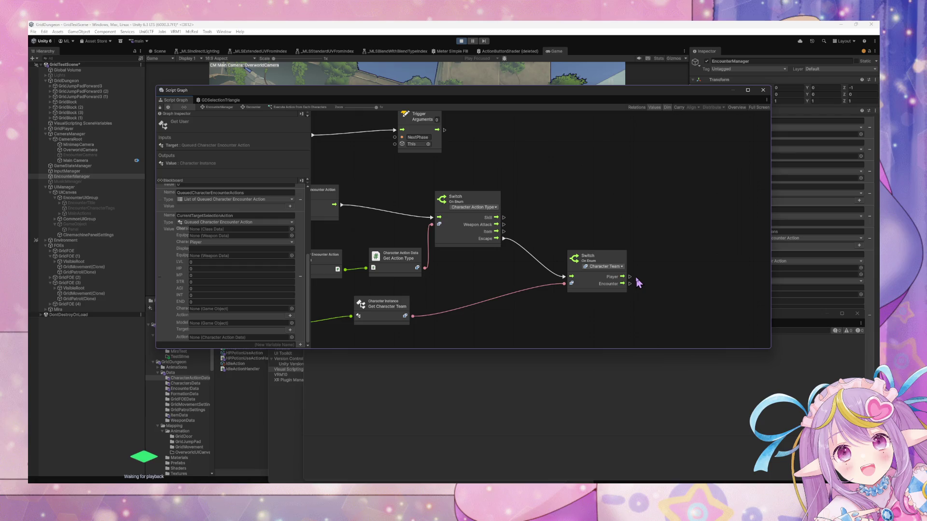
{"action": "left_click_drag", "start_coordinate": [630, 278], "coordinate": [663, 270]}
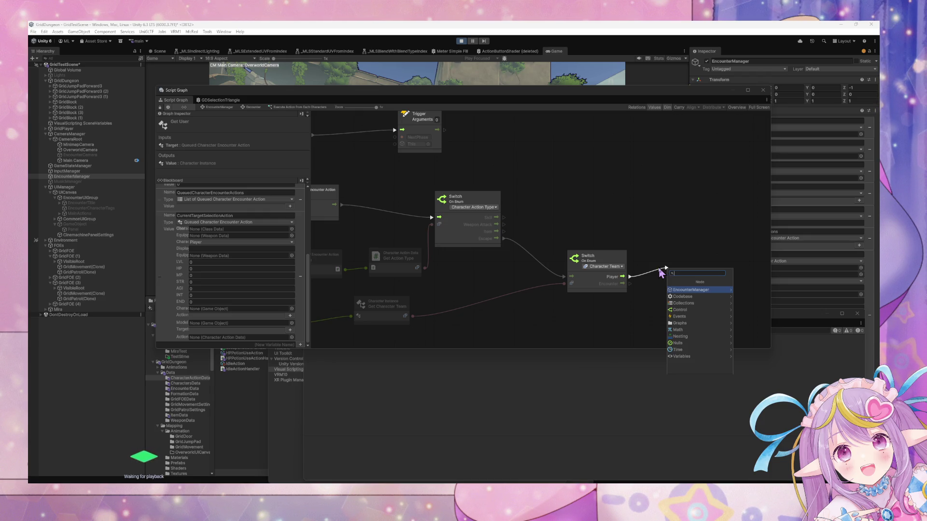
Step: Drag the GameStateManager scene variable from the Blackboard onto the graph
{"action": "key", "text": "Escape"}
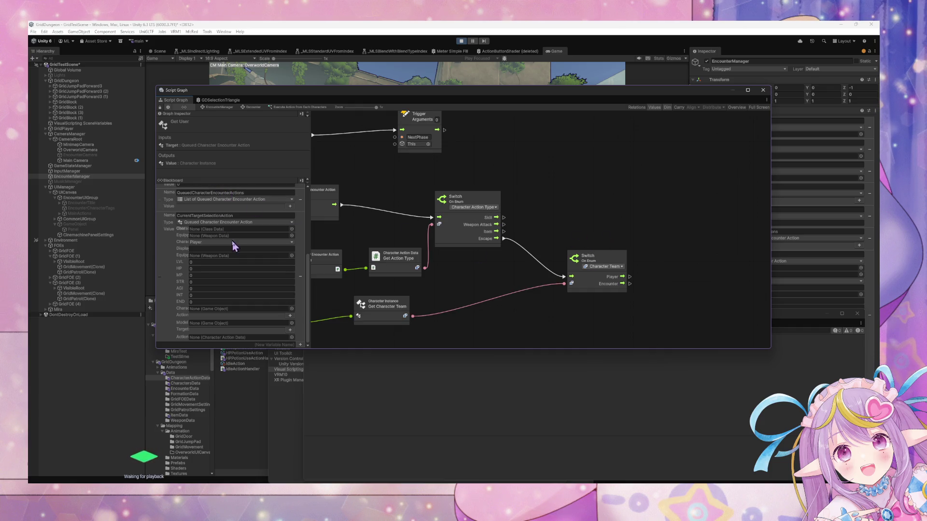
{"action": "scroll", "coordinate": [233, 247], "scroll_direction": "up", "scroll_amount": 5}
{"action": "left_click", "coordinate": [230, 187]}
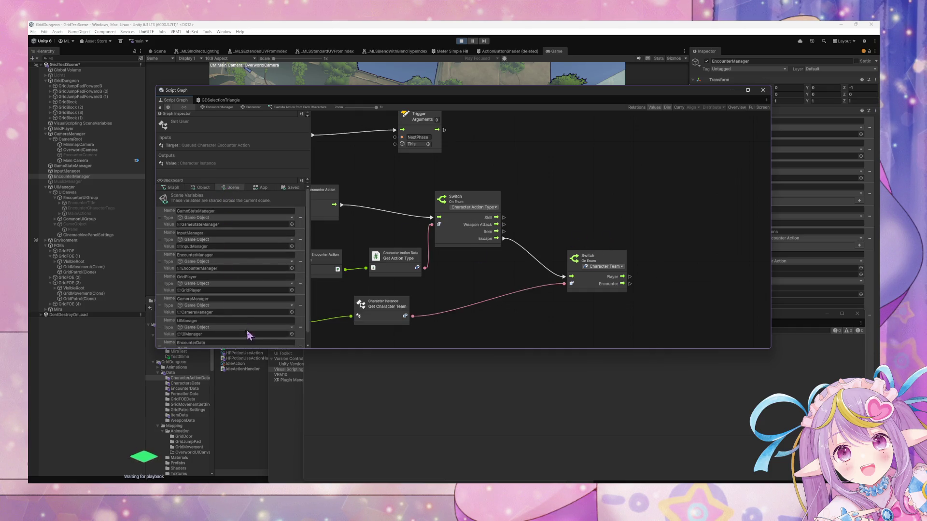
{"action": "scroll", "coordinate": [247, 329], "scroll_direction": "down", "scroll_amount": 1}
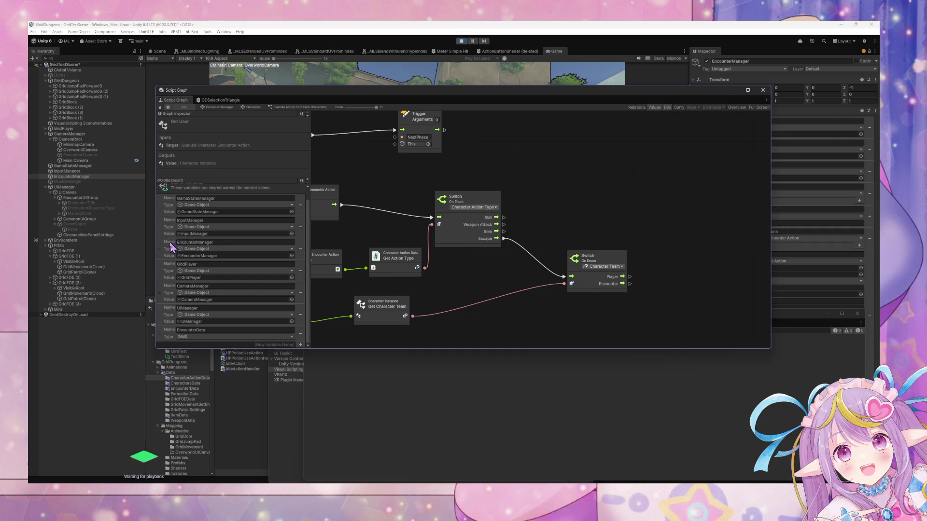
{"action": "scroll", "coordinate": [171, 247], "scroll_direction": "up", "scroll_amount": 1}
{"action": "mouse_move", "coordinate": [166, 224]}
{"action": "left_mouse_down"}
{"action": "mouse_move", "coordinate": [613, 254]}
{"action": "mouse_move", "coordinate": [627, 235]}
{"action": "left_mouse_up"}
Step: Add a Trigger Custom Event targeting GameStateManager, fired by the switch's Player branch
{"action": "right_click", "coordinate": [654, 240]}
{"action": "left_click", "coordinate": [668, 246]}
{"action": "type", "text": "trigger custom"}
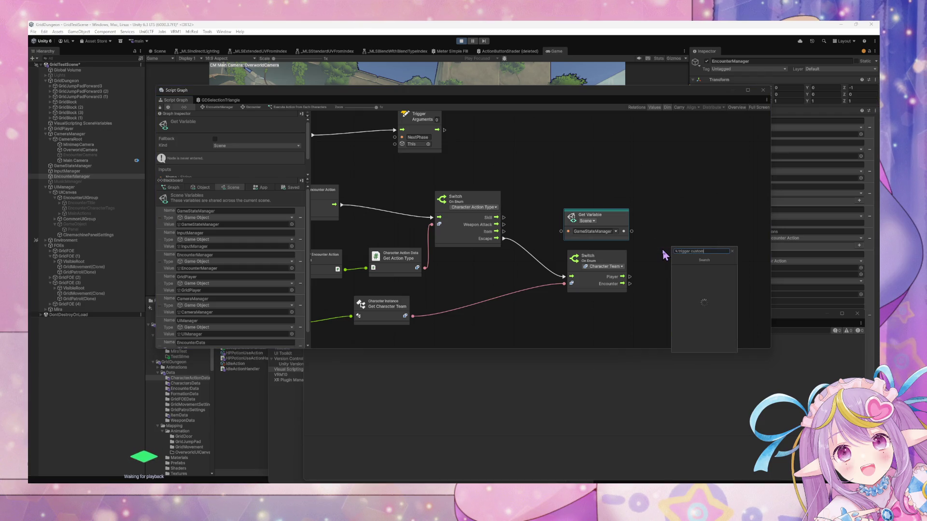
{"action": "key", "text": "Return"}
{"action": "left_click_drag", "start_coordinate": [632, 232], "coordinate": [653, 283]}
{"action": "left_click_drag", "start_coordinate": [612, 212], "coordinate": [597, 312]}
{"action": "left_click_drag", "start_coordinate": [630, 276], "coordinate": [651, 266]}
Step: Name the custom event 'Overworld' and move the graph window aside
{"action": "left_click", "coordinate": [674, 273]}
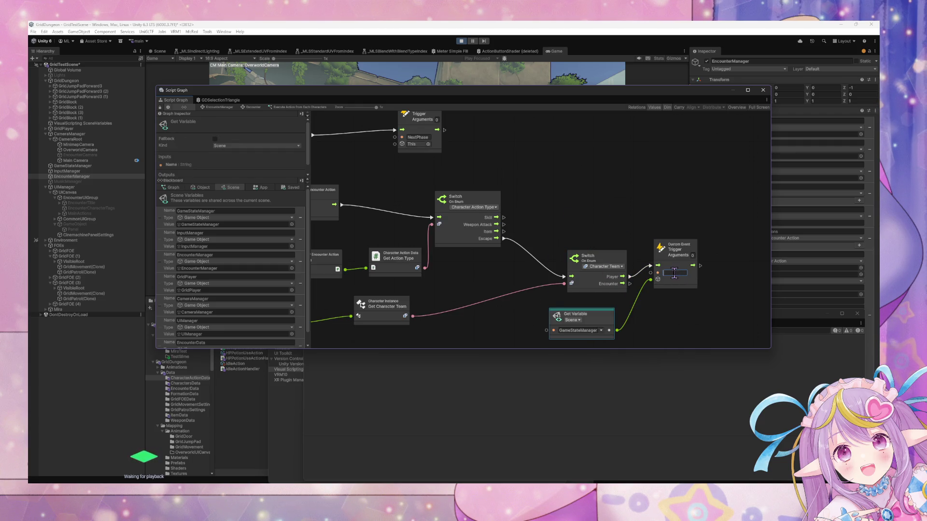
{"action": "type", "text": "Over"}
{"action": "type", "text": "world"}
{"action": "left_click", "coordinate": [566, 176]}
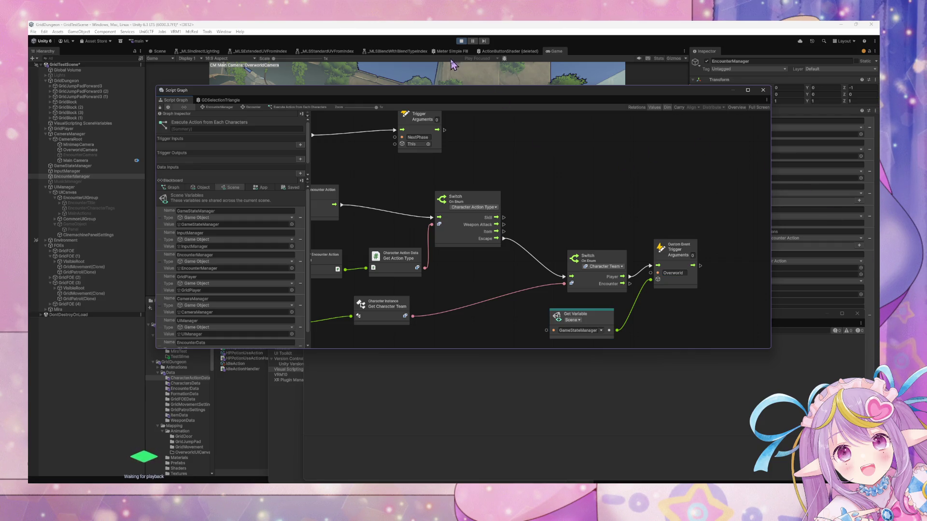
{"action": "left_click_drag", "start_coordinate": [459, 95], "coordinate": [750, 150]}
{"action": "left_click_drag", "start_coordinate": [381, 180], "coordinate": [305, 360]}
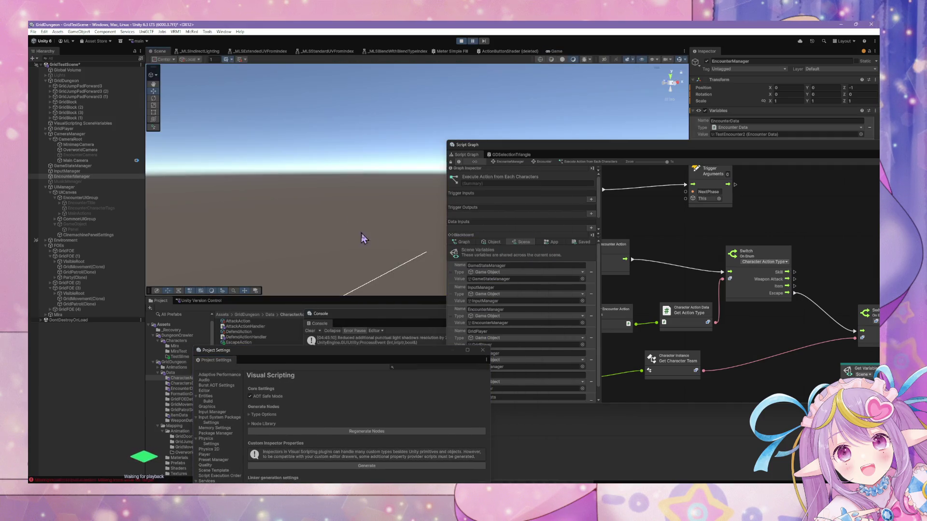
Step: Inspect the missing-input console error and GridFOE (1)'s Trigger Custom Event node
{"action": "left_click", "coordinate": [103, 480]}
{"action": "left_click", "coordinate": [383, 366]}
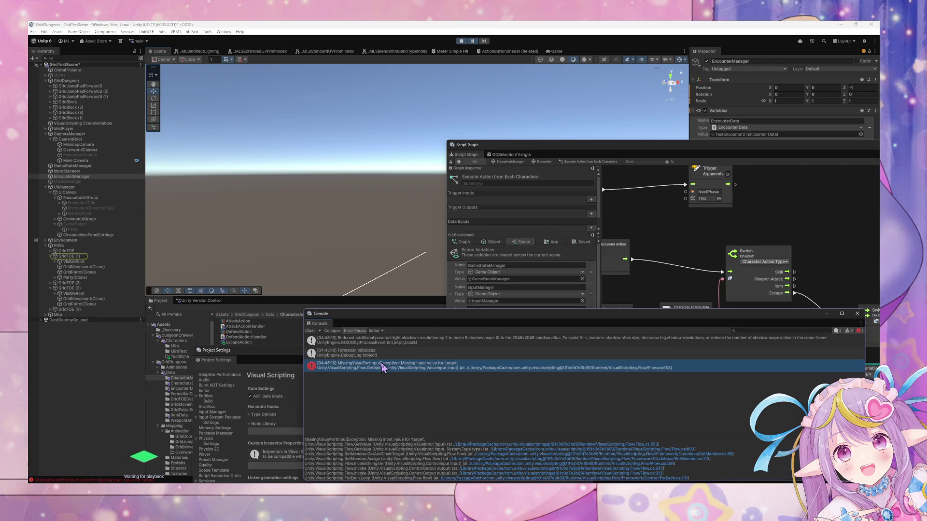
{"action": "left_click", "coordinate": [93, 262]}
{"action": "left_click", "coordinate": [92, 256]}
{"action": "left_click", "coordinate": [812, 224]}
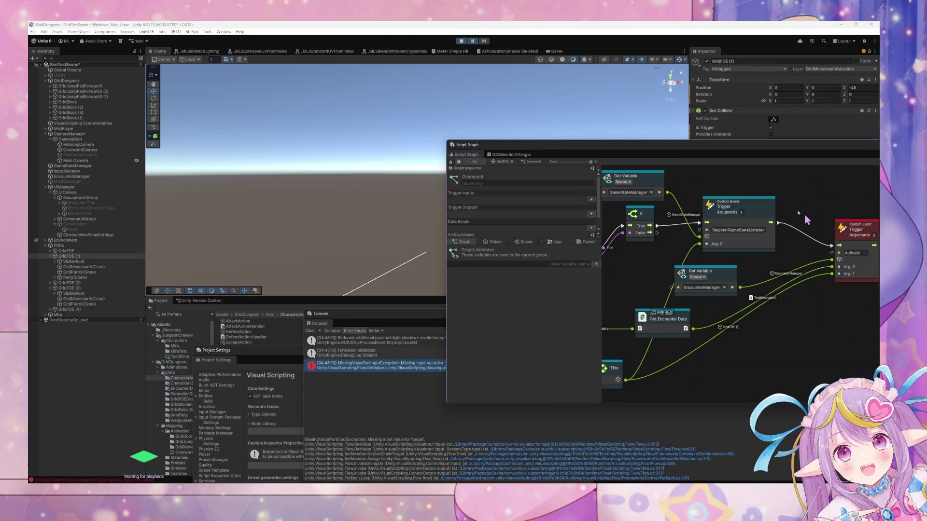
{"action": "left_click", "coordinate": [853, 245]}
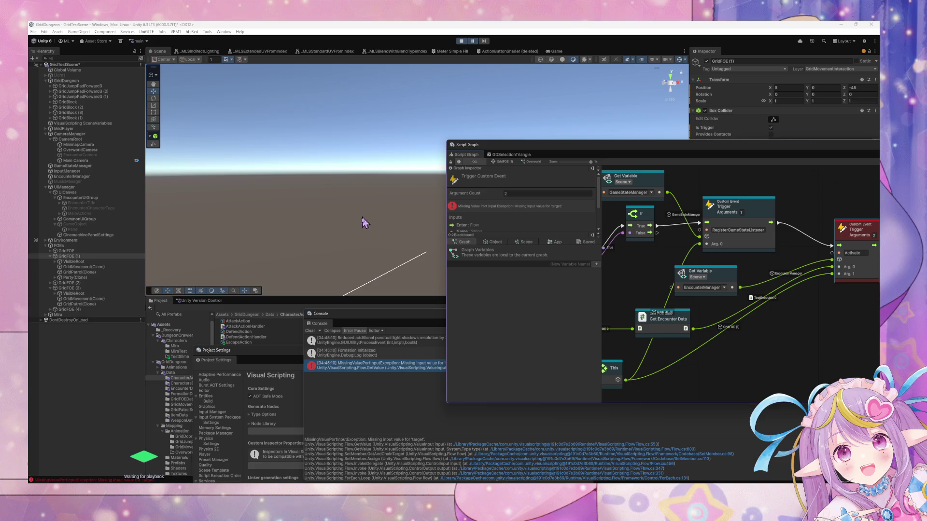
{"action": "left_click_drag", "start_coordinate": [489, 154], "coordinate": [310, 147]}
Step: Browse GridFOE (1)'s VisibleRoot, MapBlock and the Party Formation rows in the Hierarchy
{"action": "left_click", "coordinate": [55, 262]}
{"action": "left_click", "coordinate": [58, 266]}
{"action": "left_click", "coordinate": [55, 283]}
{"action": "left_click", "coordinate": [60, 288]}
{"action": "left_click", "coordinate": [80, 289]}
{"action": "left_click", "coordinate": [77, 293]}
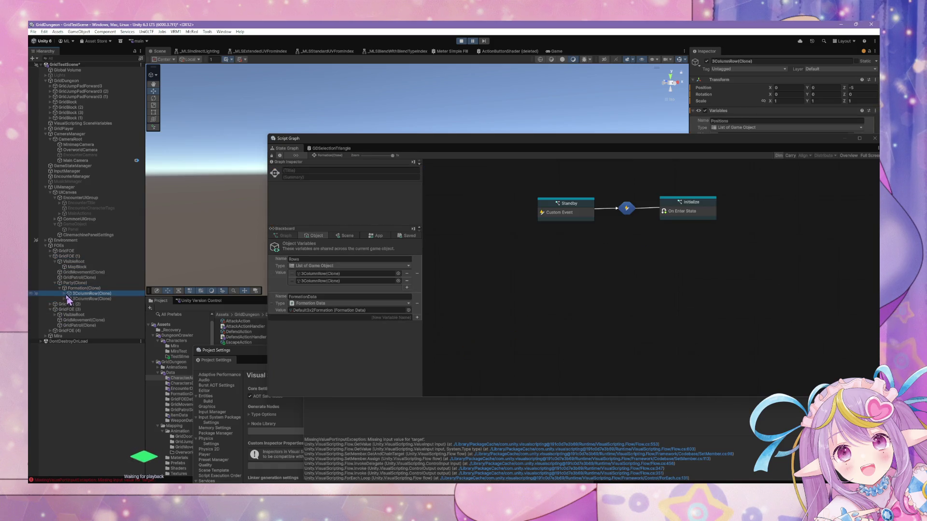
{"action": "left_click", "coordinate": [65, 294]}
{"action": "left_click", "coordinate": [81, 298]}
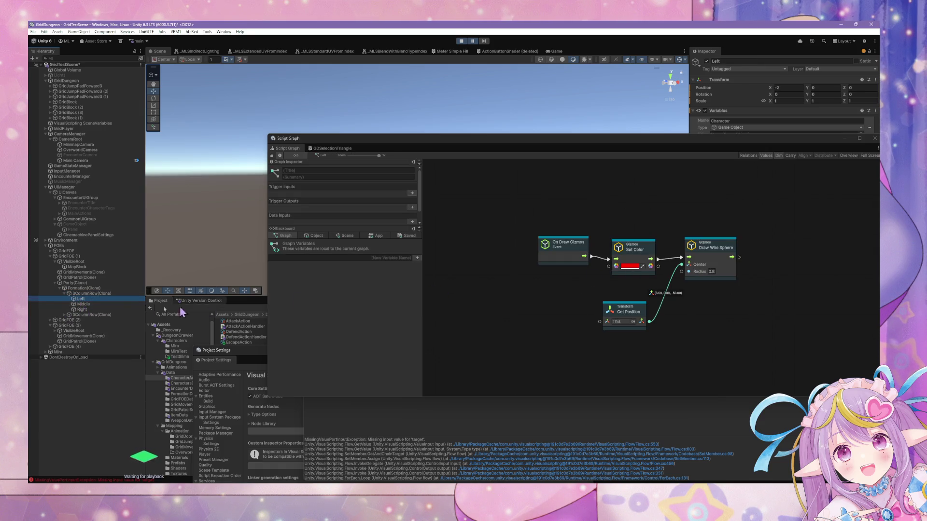
{"action": "left_click", "coordinate": [93, 314]}
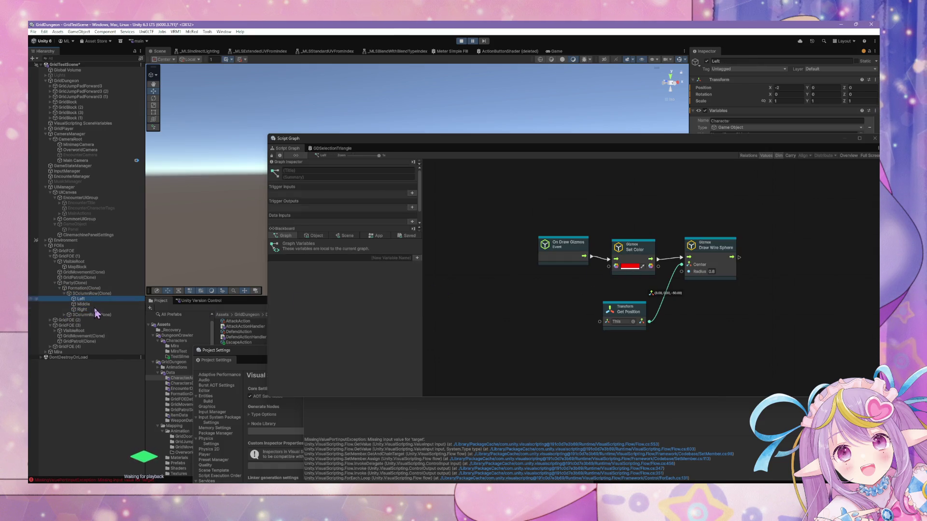
{"action": "left_click", "coordinate": [64, 315]}
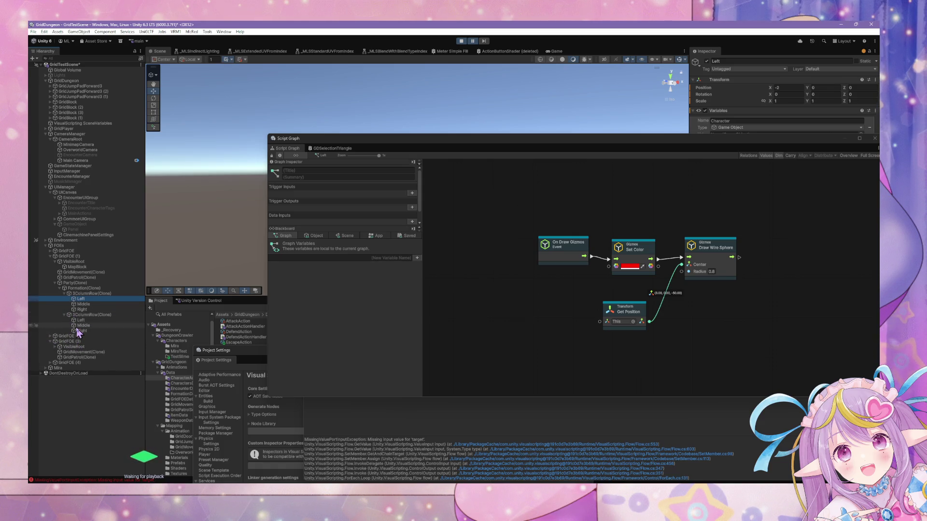
Step: Open GridFOE (1)'s Overworld and EncounterManager's Encounter graphs, check Set Character Team, then Play
{"action": "left_click", "coordinate": [71, 257]}
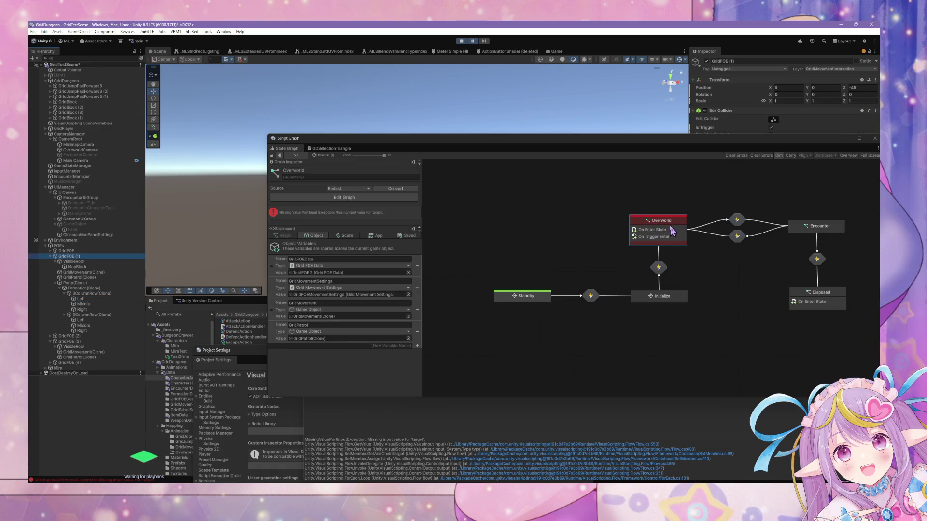
{"action": "double_click", "coordinate": [673, 232]}
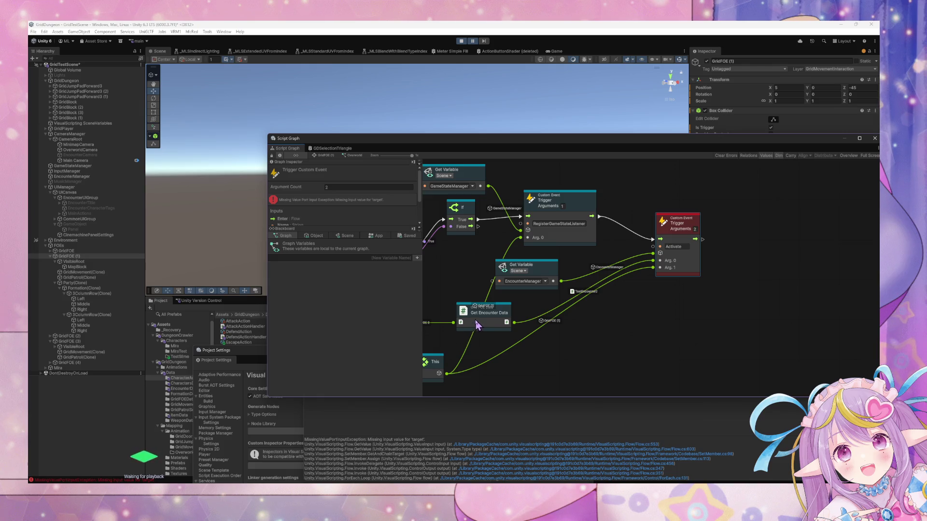
{"action": "left_click_drag", "start_coordinate": [694, 273], "coordinate": [704, 338]}
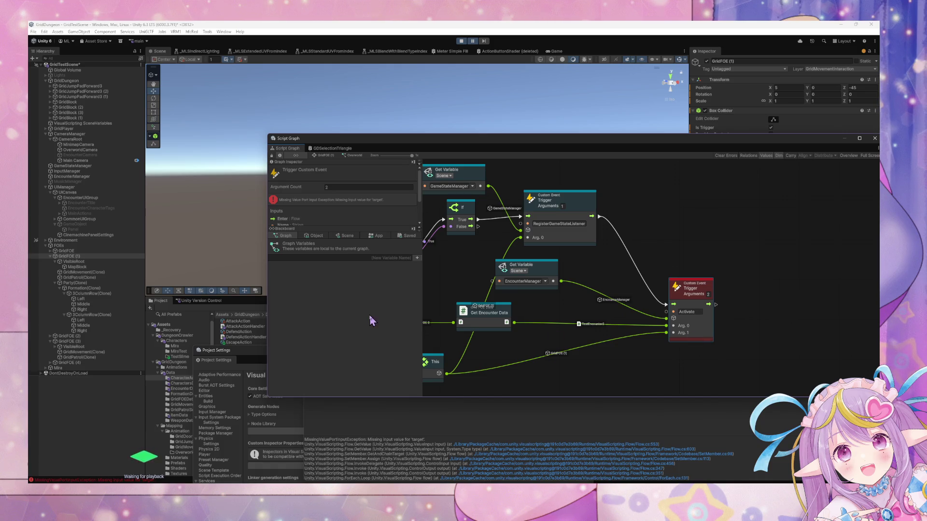
{"action": "left_click", "coordinate": [73, 176]}
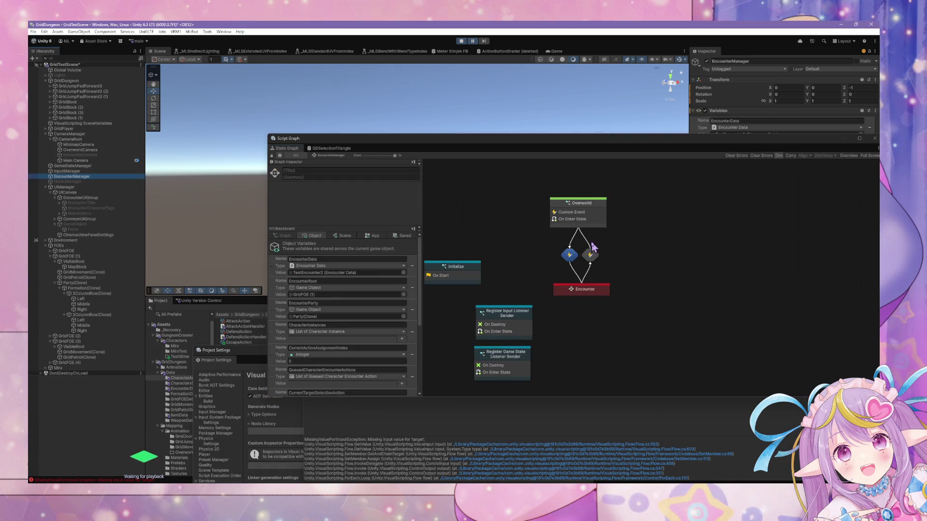
{"action": "double_click", "coordinate": [585, 289]}
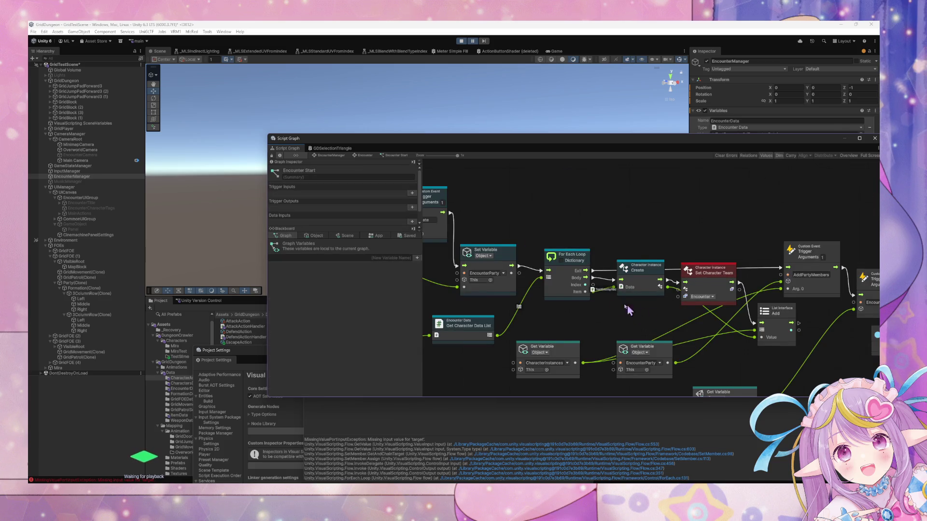
{"action": "left_click", "coordinate": [626, 252]}
{"action": "mouse_move", "coordinate": [626, 252]}
{"action": "left_mouse_down"}
{"action": "mouse_move", "coordinate": [620, 272]}
{"action": "mouse_move", "coordinate": [666, 272]}
{"action": "mouse_move", "coordinate": [672, 252]}
{"action": "mouse_move", "coordinate": [667, 265]}
{"action": "mouse_move", "coordinate": [632, 275]}
{"action": "mouse_move", "coordinate": [660, 256]}
{"action": "mouse_move", "coordinate": [660, 266]}
{"action": "mouse_move", "coordinate": [673, 267]}
{"action": "mouse_move", "coordinate": [667, 272]}
{"action": "left_mouse_up"}
{"action": "scroll", "coordinate": [520, 289], "scroll_direction": "left", "scroll_amount": 3}
{"action": "left_click", "coordinate": [461, 41]}
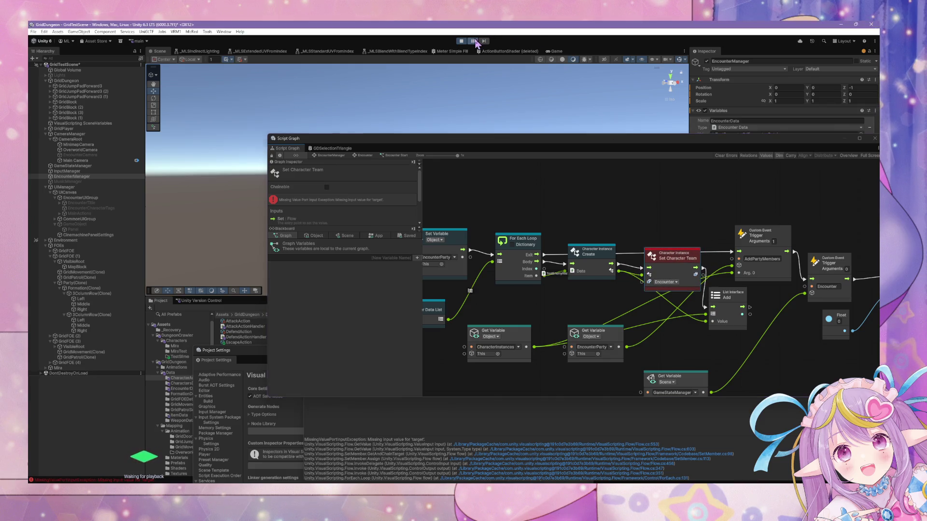
Step: Flee the first encounters, including one after attacking the Mira Clone target
{"action": "left_click_drag", "start_coordinate": [460, 147], "coordinate": [663, 178]}
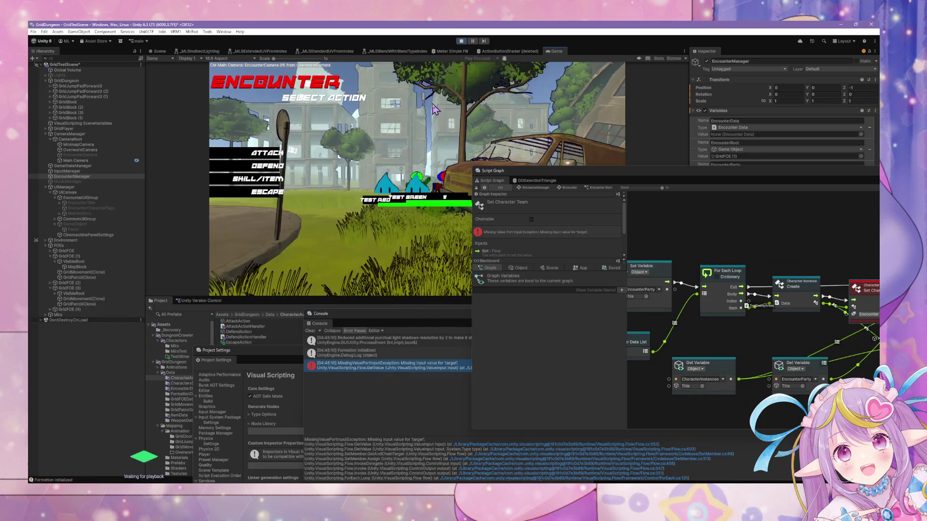
{"action": "left_click", "coordinate": [267, 191]}
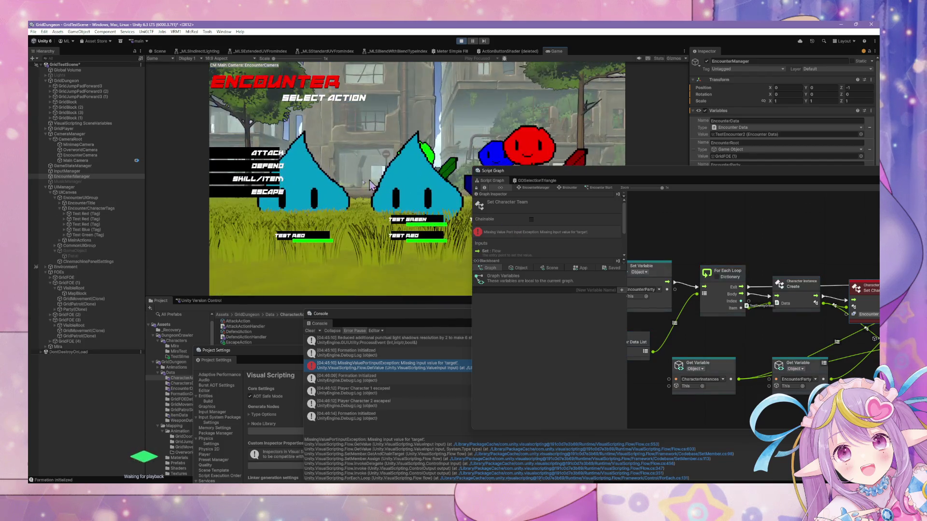
{"action": "left_click_drag", "start_coordinate": [560, 179], "coordinate": [473, 361]}
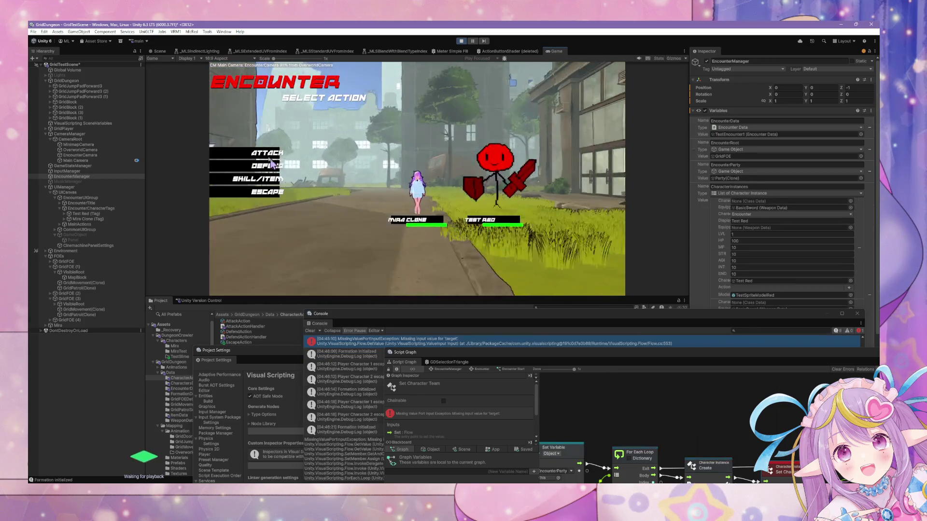
{"action": "key", "text": "Return"}
{"action": "key", "text": "Escape"}
{"action": "key", "text": "Return"}
{"action": "left_click", "coordinate": [428, 239]}
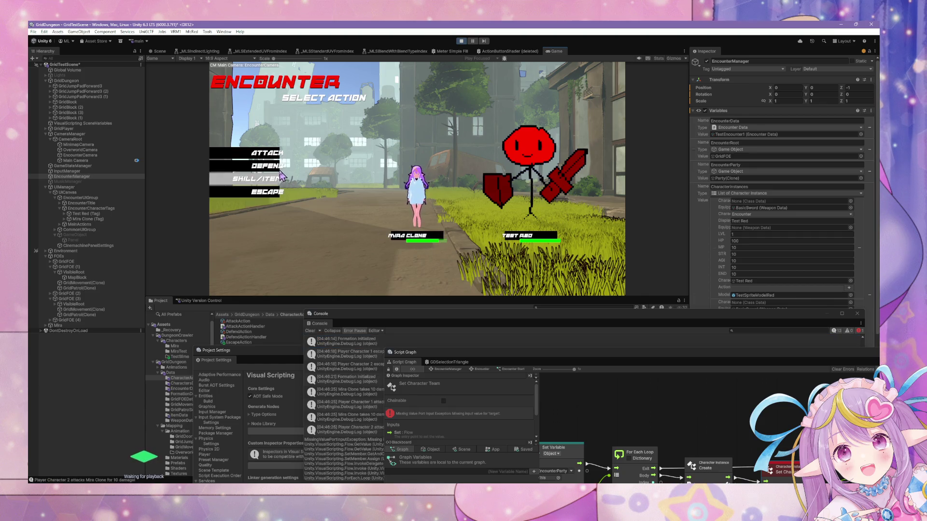
{"action": "left_click", "coordinate": [276, 194]}
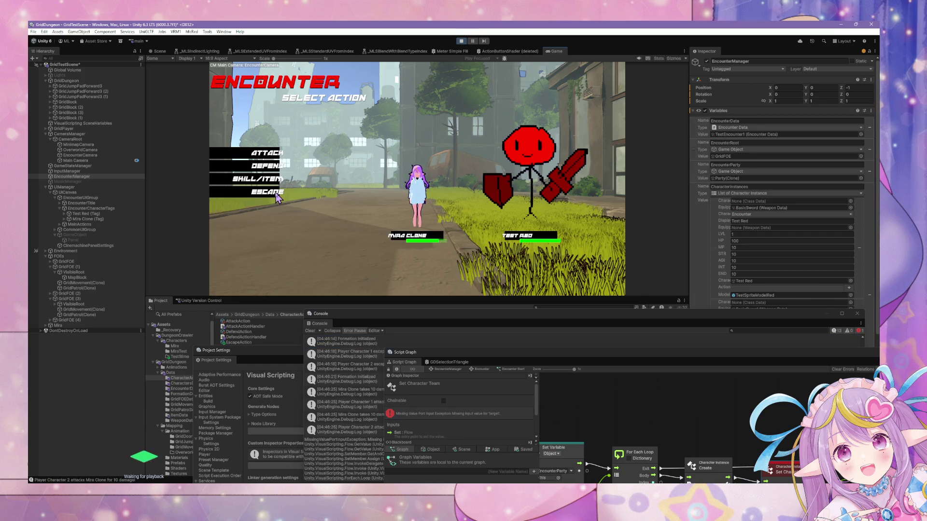
{"action": "left_click", "coordinate": [277, 198]}
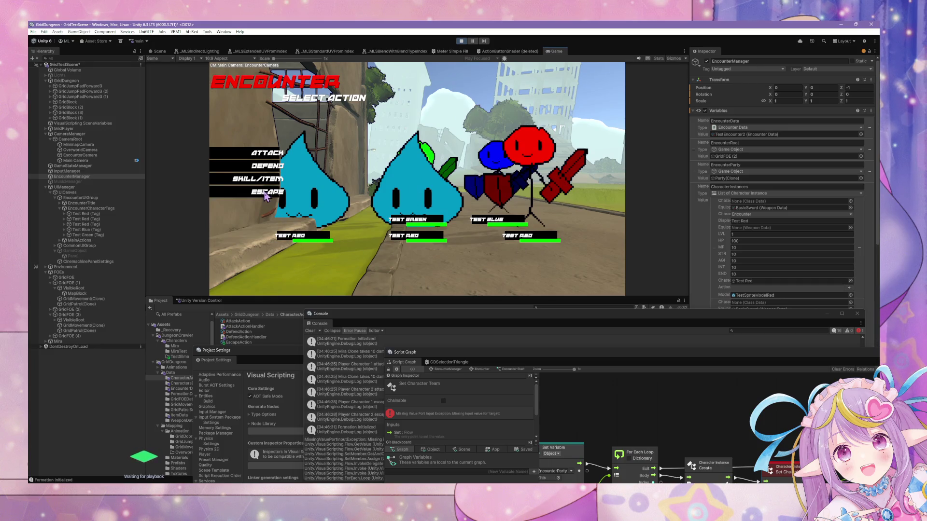
{"action": "left_click", "coordinate": [266, 196]}
{"action": "left_click", "coordinate": [266, 196]}
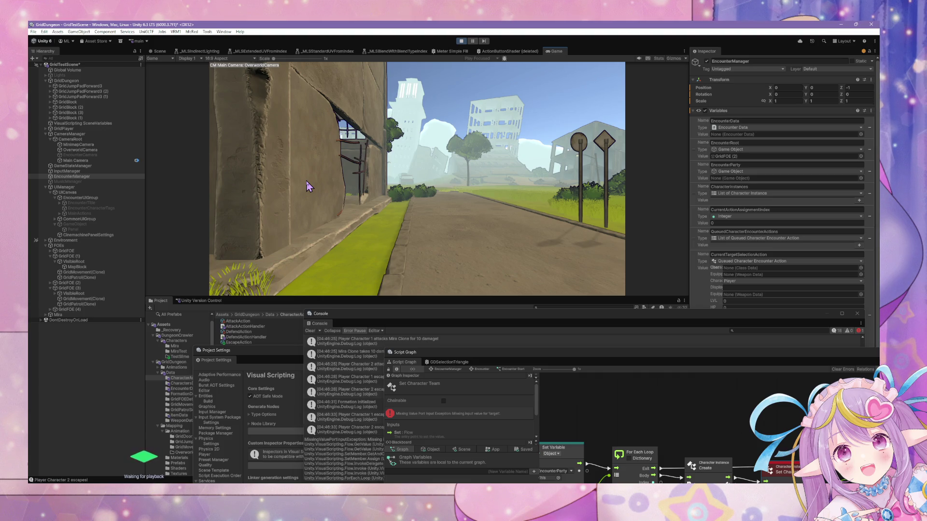
Step: Walk down the streets with WASD, escaping each encounter back to the overworld
{"action": "key", "text": "d"}
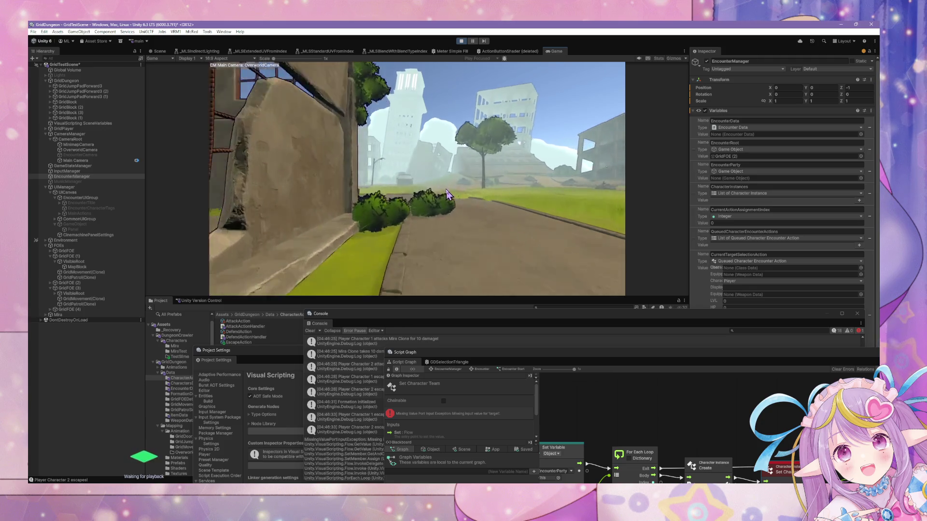
{"action": "key", "text": "w"}
{"action": "key", "text": "w"}
{"action": "key", "text": "w"}
{"action": "key", "text": "w"}
{"action": "key", "text": "w"}
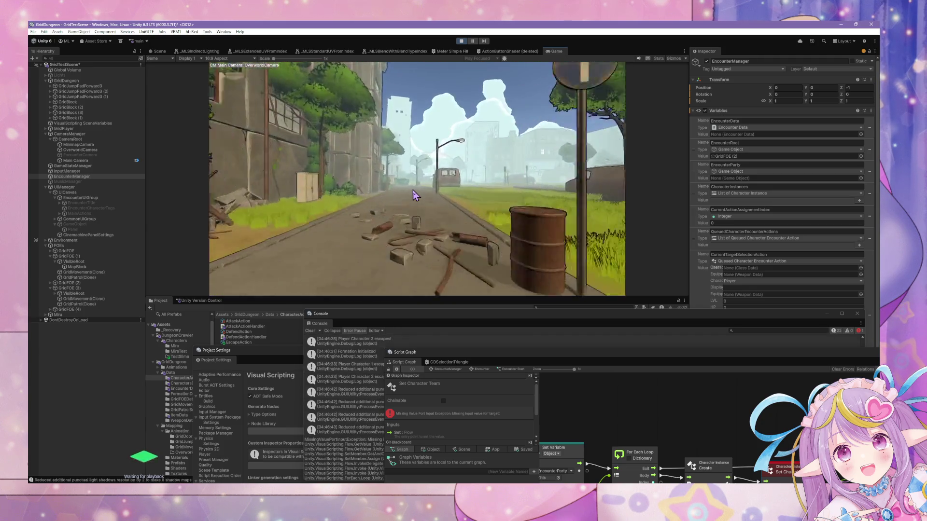
{"action": "key", "text": "a"}
{"action": "key", "text": "w"}
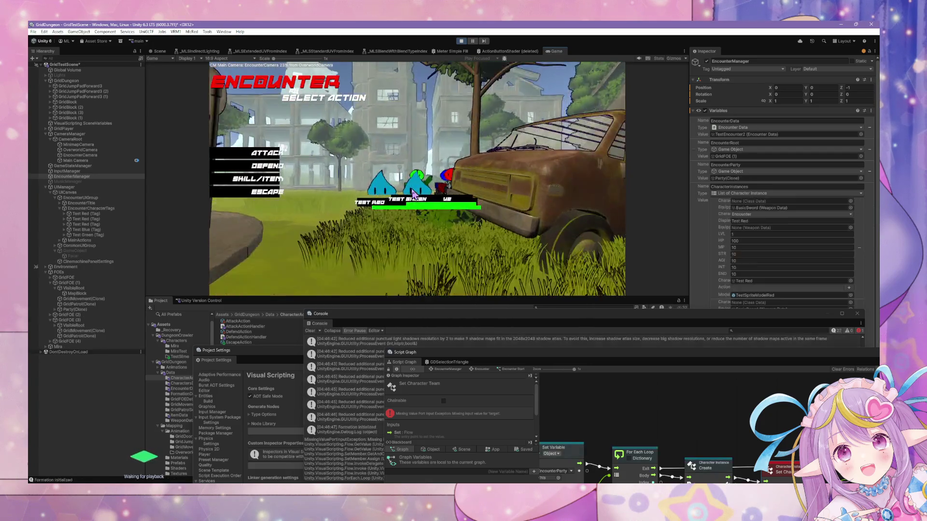
{"action": "left_click", "coordinate": [244, 191]}
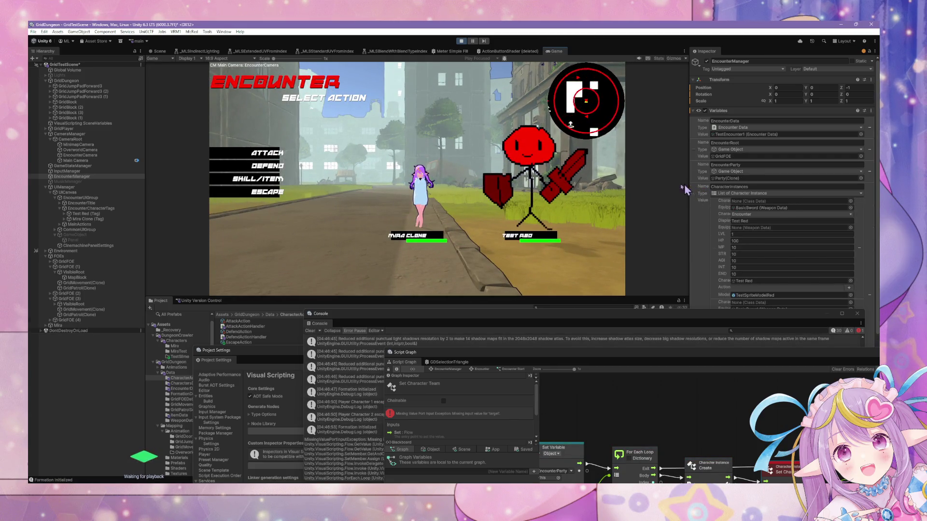
{"action": "left_click", "coordinate": [254, 194]}
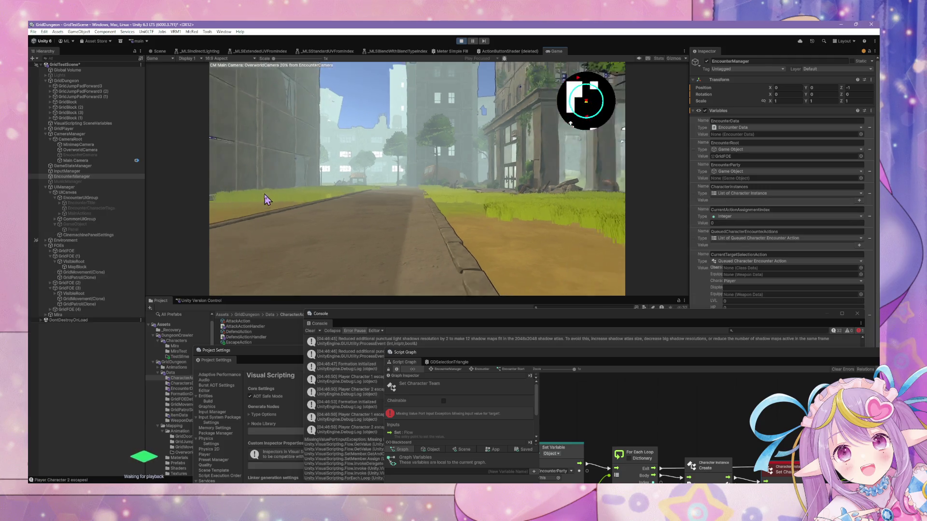
{"action": "key", "text": "d"}
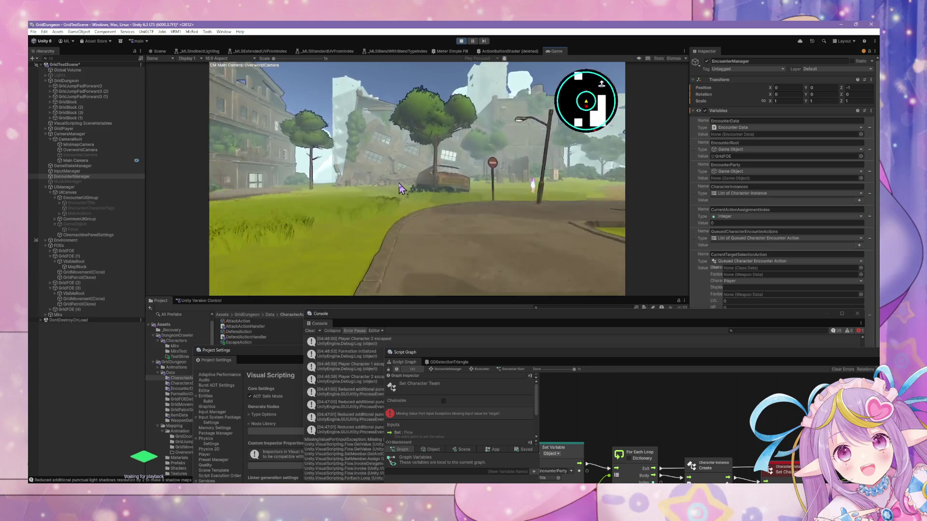
{"action": "key", "text": "d"}
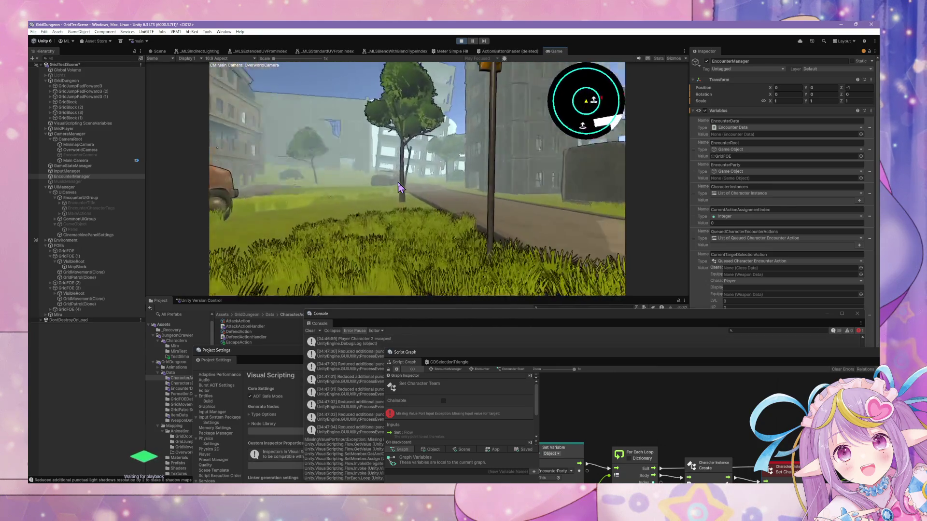
{"action": "key", "text": "d"}
{"action": "key", "text": "w"}
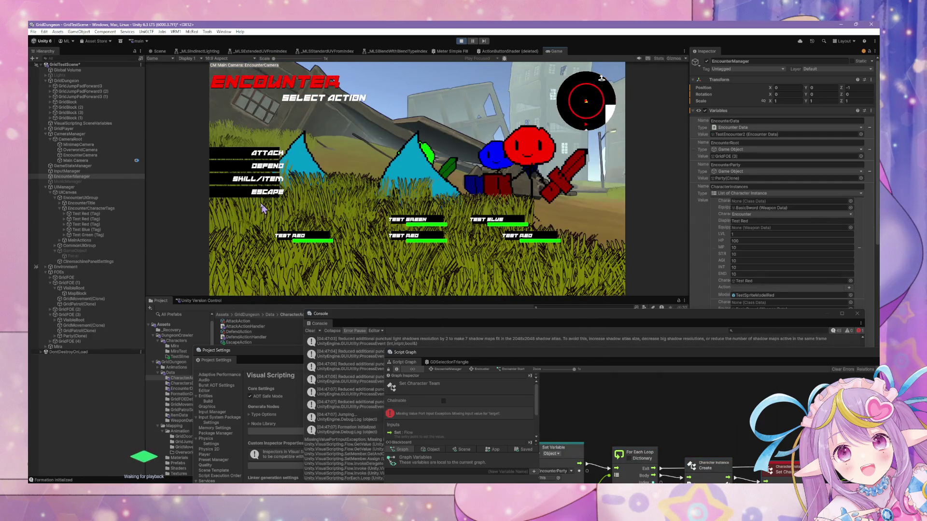
{"action": "left_click", "coordinate": [265, 192]}
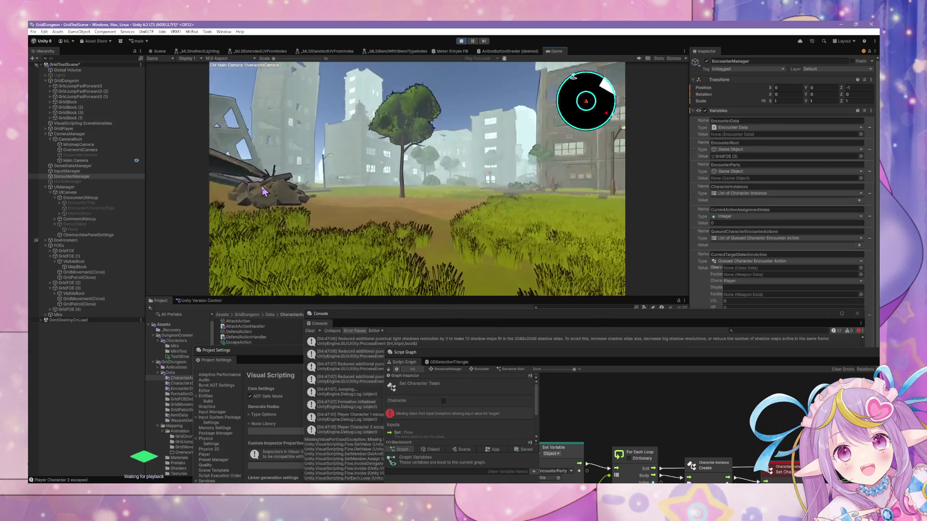
Step: Roam toward the ruined building, escaping further encounters, then stop the game
{"action": "key", "text": "a"}
{"action": "key", "text": "w"}
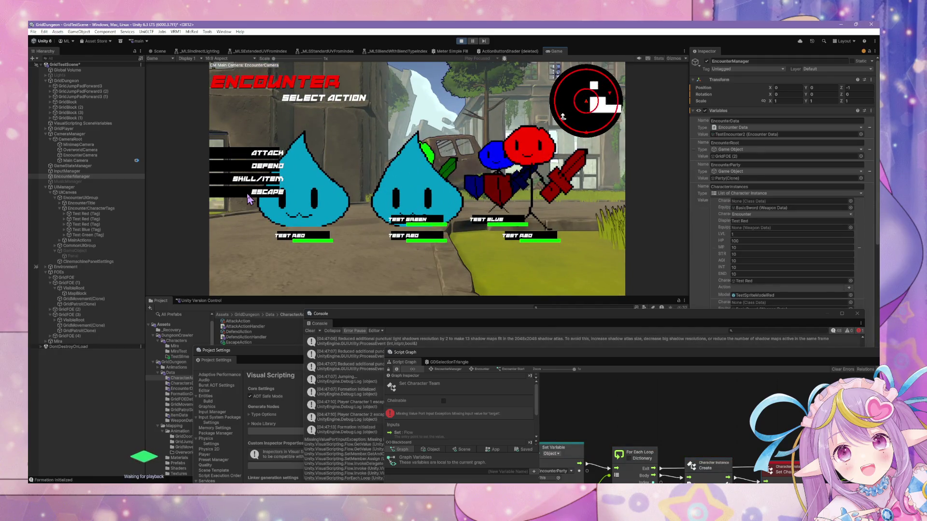
{"action": "left_click", "coordinate": [245, 197]}
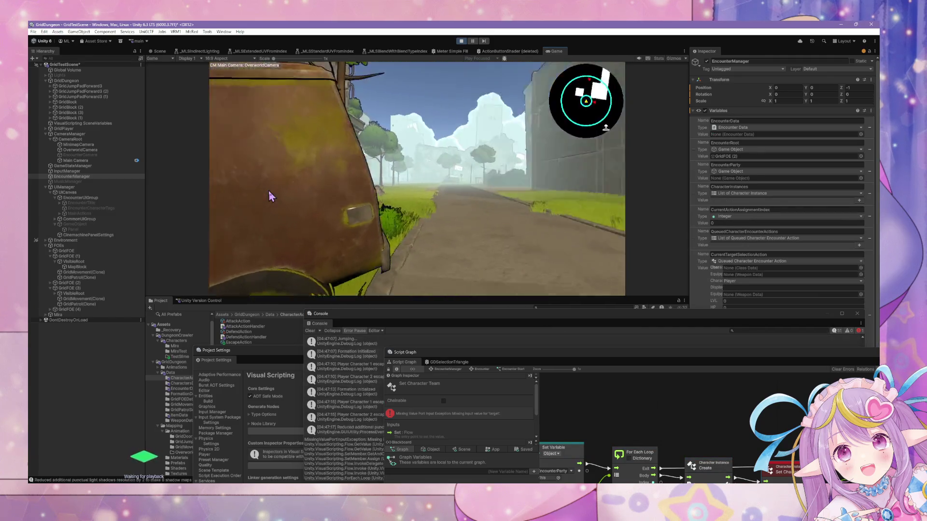
{"action": "left_click", "coordinate": [234, 197]}
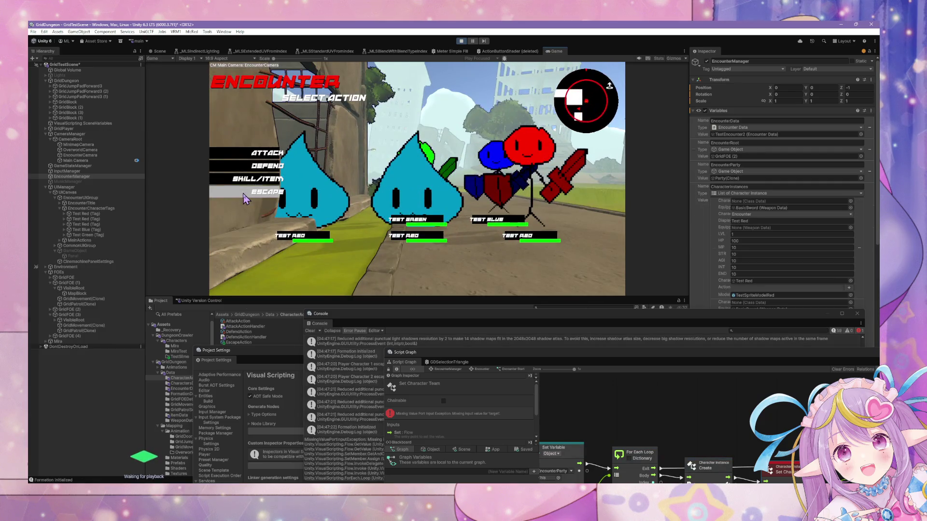
{"action": "left_click", "coordinate": [244, 196]}
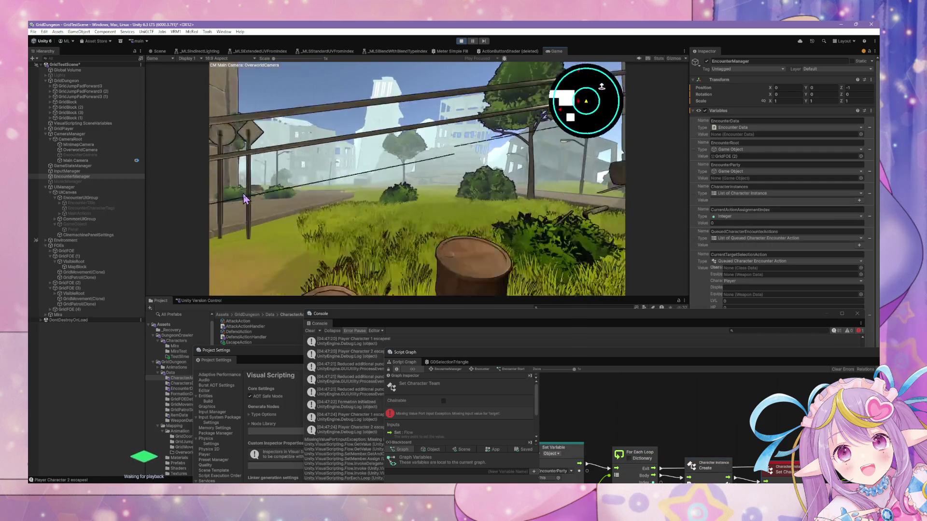
{"action": "key", "text": "d"}
{"action": "key", "text": "w"}
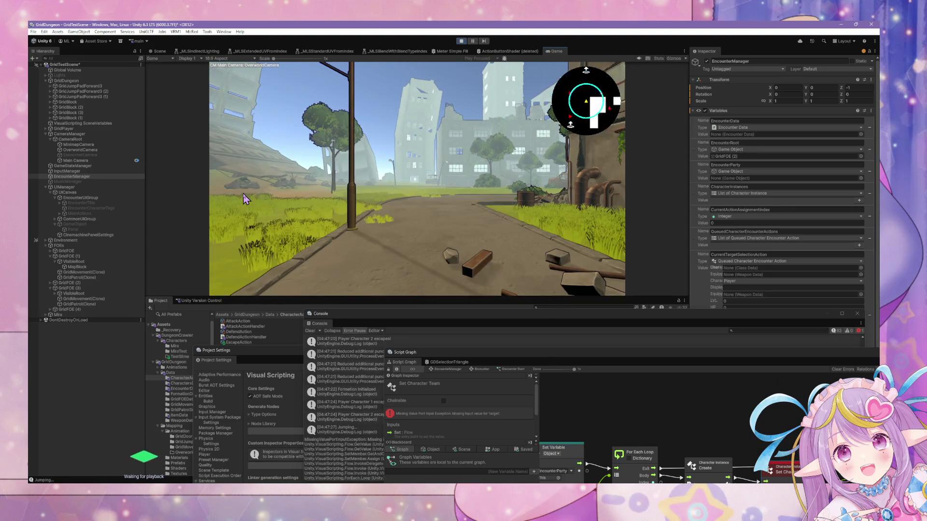
{"action": "key", "text": "d"}
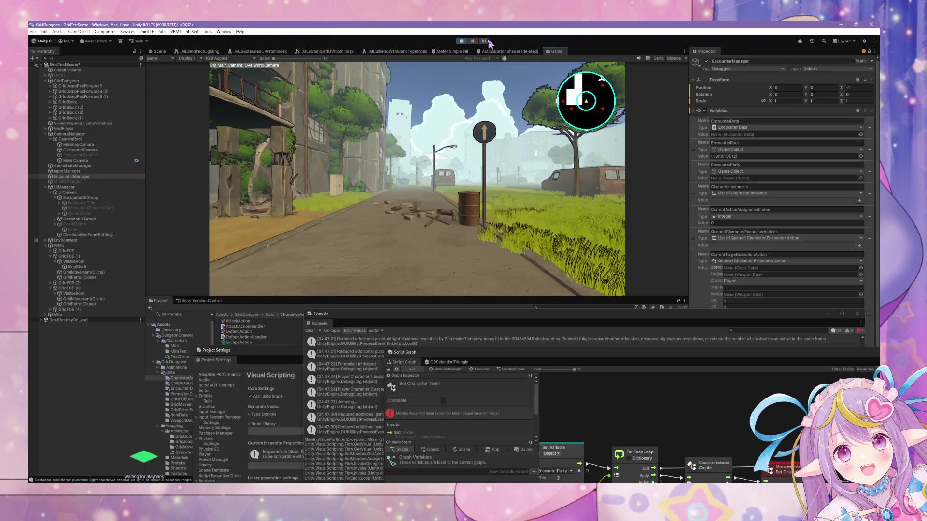
{"action": "left_click", "coordinate": [461, 42]}
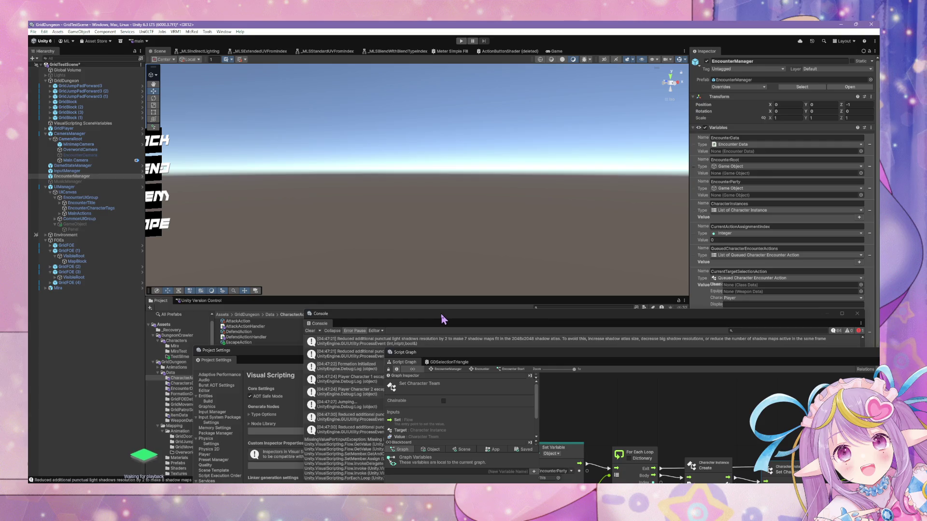
Step: Move the Console and Project Settings windows aside and check the pending changes list
{"action": "mouse_move", "coordinate": [443, 319]}
{"action": "left_mouse_down"}
{"action": "mouse_move", "coordinate": [612, 393]}
{"action": "mouse_move", "coordinate": [624, 407]}
{"action": "left_mouse_up"}
{"action": "left_click_drag", "start_coordinate": [357, 355], "coordinate": [533, 391]}
{"action": "left_click", "coordinate": [199, 301]}
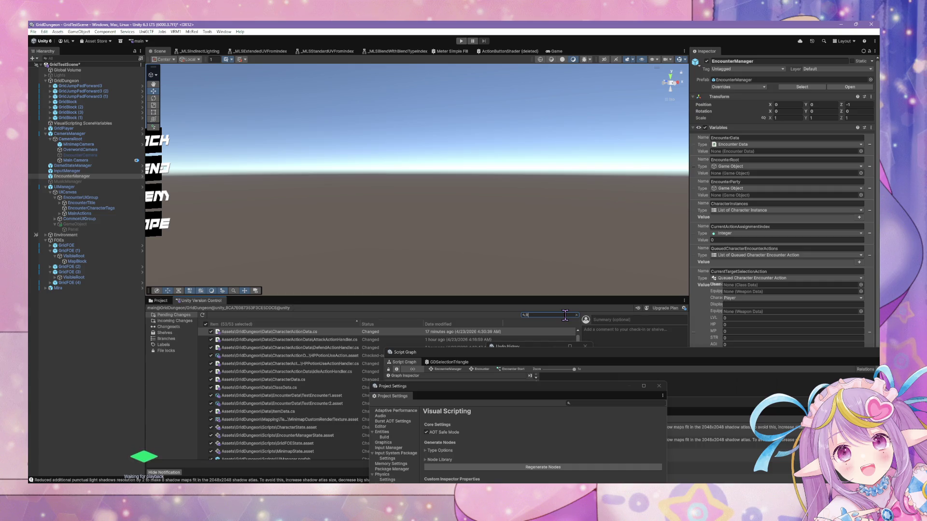
{"action": "type", "text": "Refactored"}
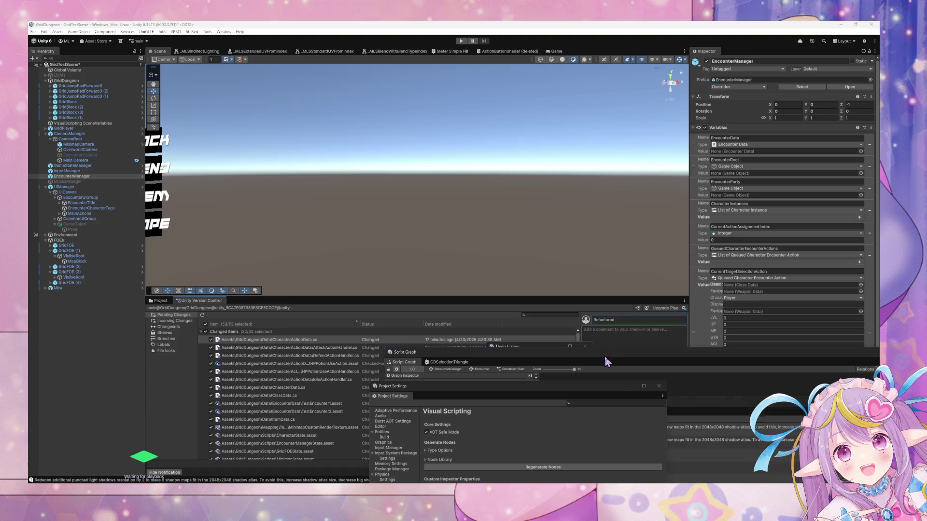
{"action": "mouse_move", "coordinate": [604, 355]}
{"action": "left_mouse_down"}
{"action": "mouse_move", "coordinate": [286, 321]}
{"action": "mouse_move", "coordinate": [251, 354]}
{"action": "left_mouse_up"}
Step: Select UIManager, close Project Settings and Console, and enlarge the State Graph window
{"action": "left_click", "coordinate": [484, 202]}
{"action": "left_click_drag", "start_coordinate": [616, 401], "coordinate": [313, 294]}
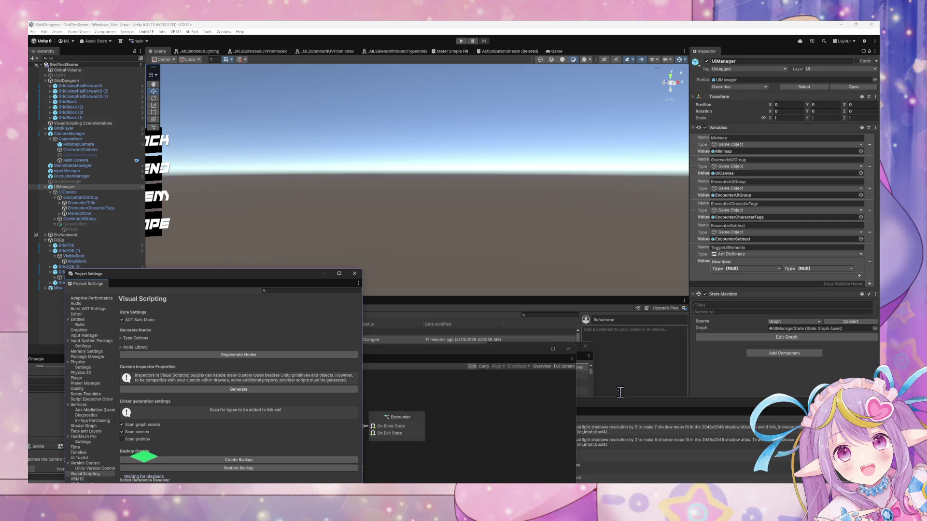
{"action": "mouse_move", "coordinate": [251, 284]}
{"action": "left_mouse_down"}
{"action": "mouse_move", "coordinate": [342, 345]}
{"action": "mouse_move", "coordinate": [333, 311]}
{"action": "left_mouse_up"}
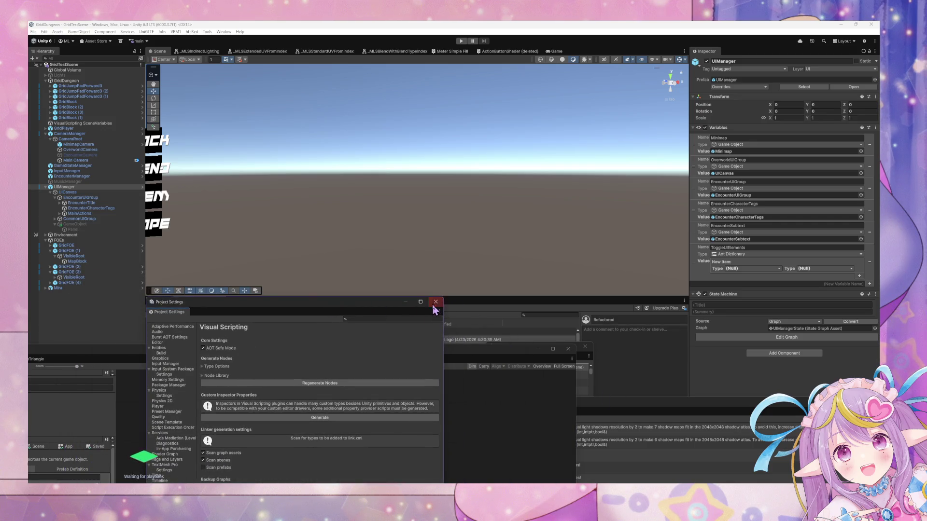
{"action": "left_click", "coordinate": [435, 302]}
{"action": "left_click", "coordinate": [421, 366]}
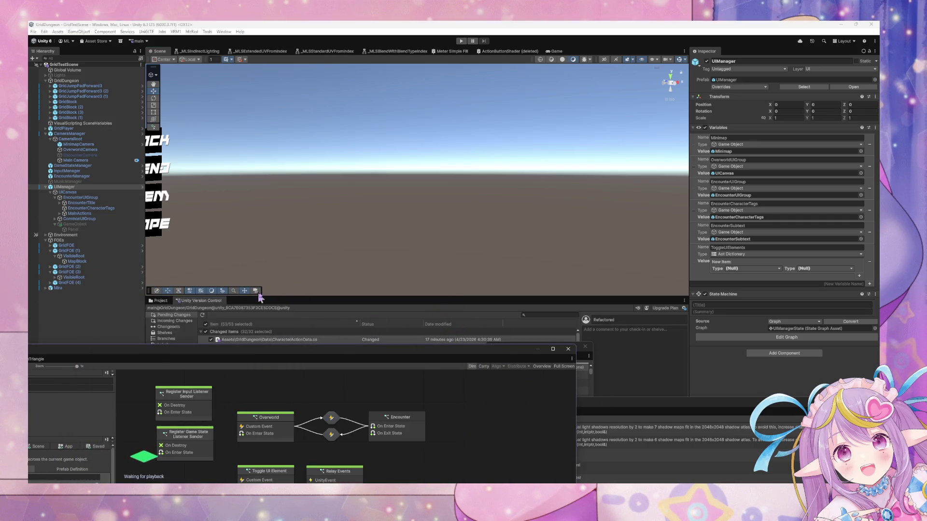
{"action": "double_click", "coordinate": [372, 359]}
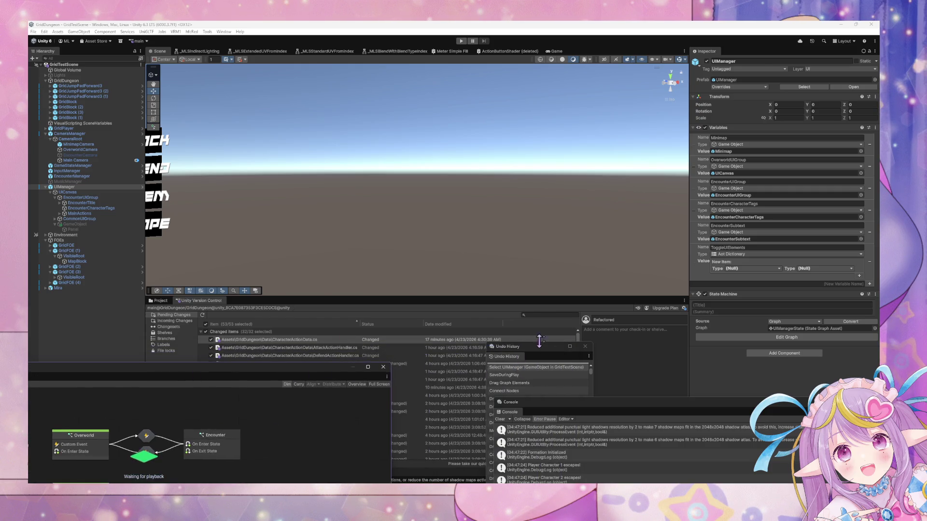
{"action": "left_click", "coordinate": [628, 409]}
{"action": "left_click_drag", "start_coordinate": [633, 408], "coordinate": [207, 239]}
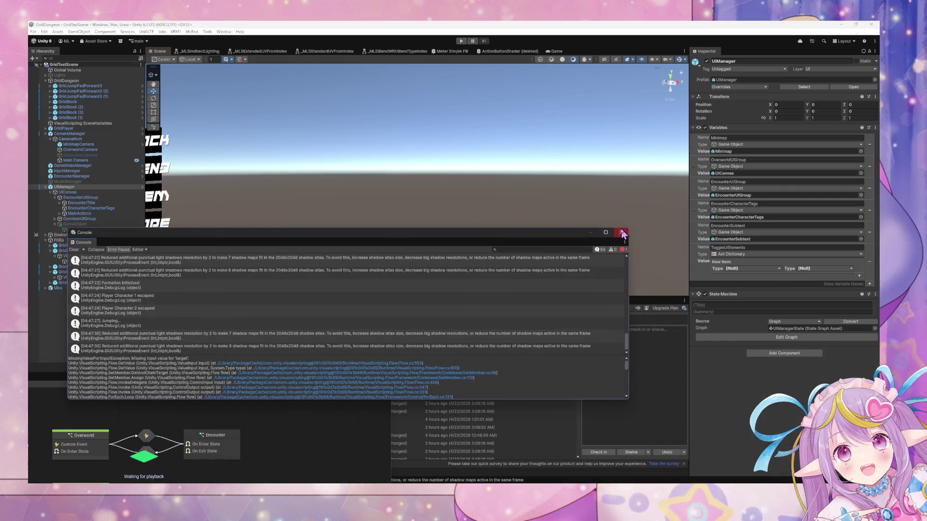
{"action": "left_click", "coordinate": [621, 232]}
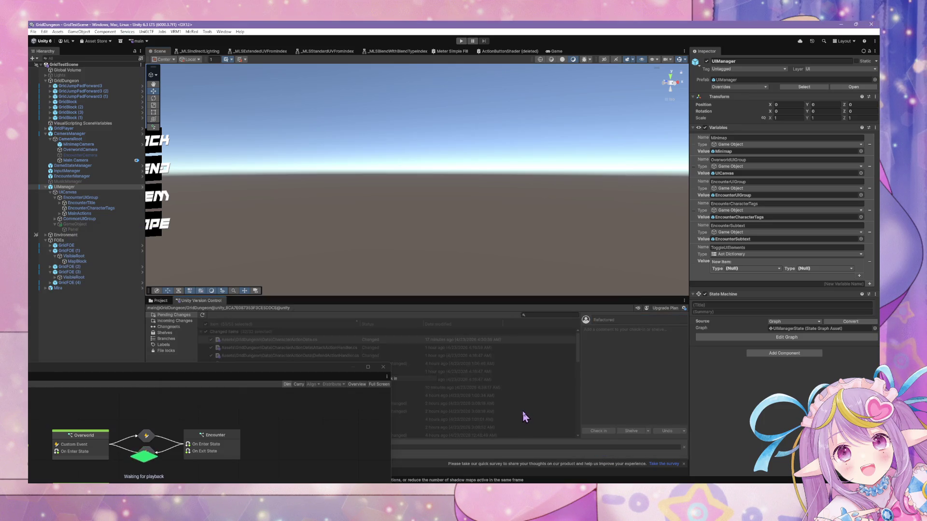
{"action": "double_click", "coordinate": [274, 369]}
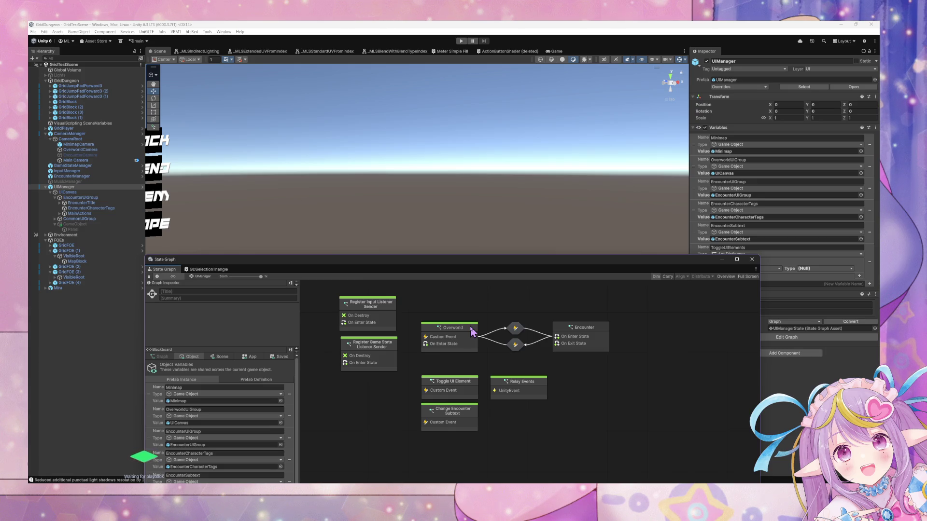
Step: Select the disabled GameObject under UICanvas and activate it so its white panel shows
{"action": "left_click", "coordinate": [83, 224]}
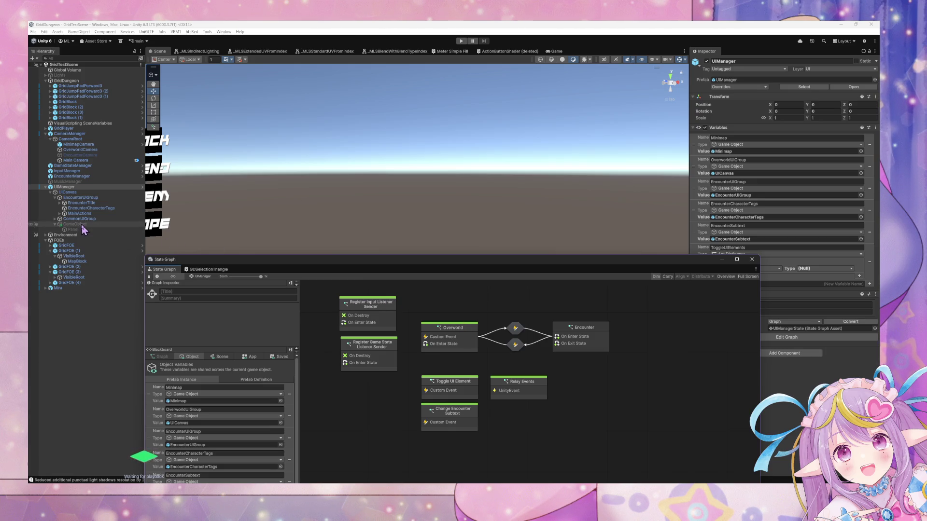
{"action": "left_click", "coordinate": [707, 61]}
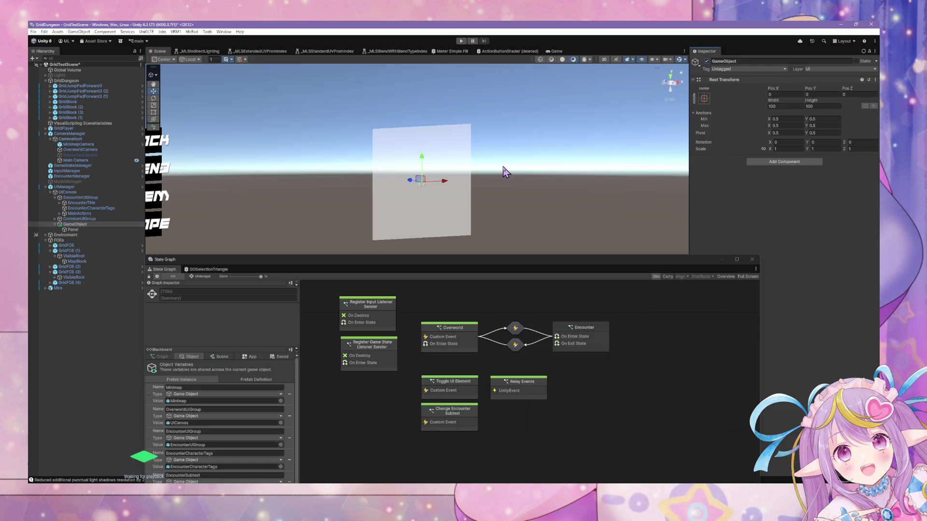
Step: Turn the scene to a front view and size the parent GameObject to 400×300
{"action": "mouse_move", "coordinate": [504, 165]}
{"action": "left_mouse_down"}
{"action": "mouse_move", "coordinate": [347, 141]}
{"action": "mouse_move", "coordinate": [706, 154]}
{"action": "left_mouse_up"}
{"action": "left_click", "coordinate": [675, 85]}
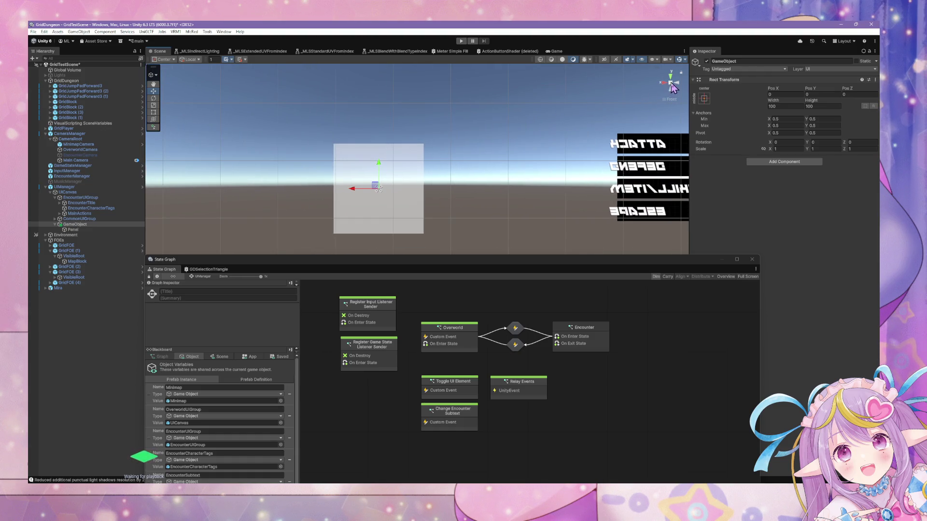
{"action": "left_click", "coordinate": [679, 85]}
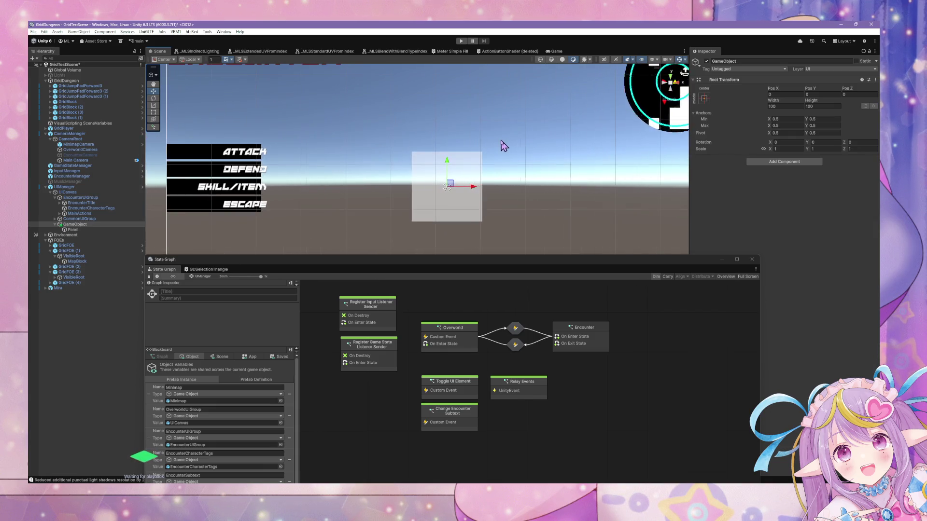
{"action": "left_click", "coordinate": [772, 106]}
{"action": "type", "text": "200"}
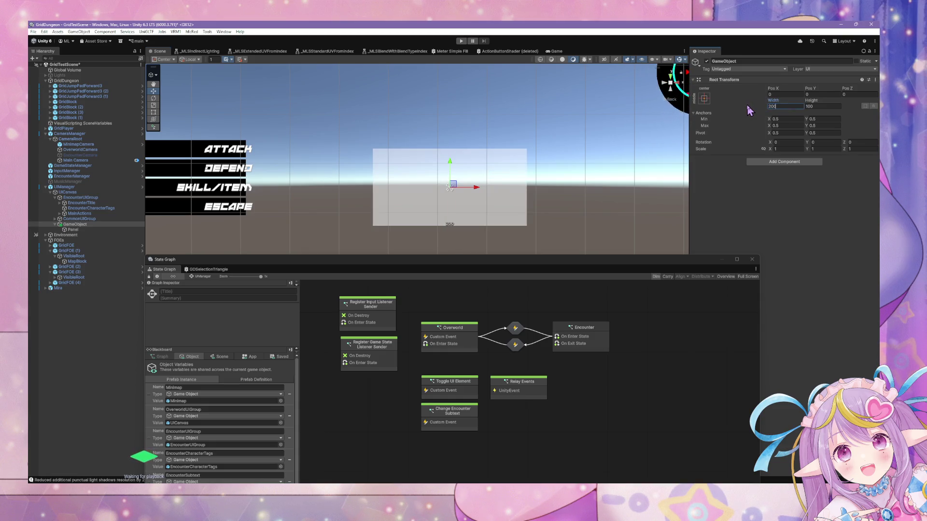
{"action": "left_click", "coordinate": [820, 106]}
{"action": "type", "text": "300"}
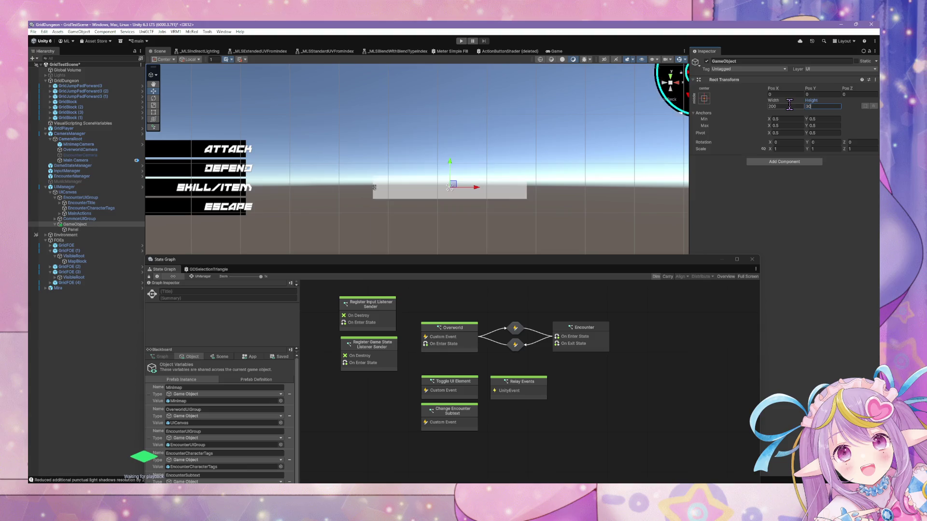
{"action": "left_click", "coordinate": [787, 106]}
{"action": "type", "text": "400"}
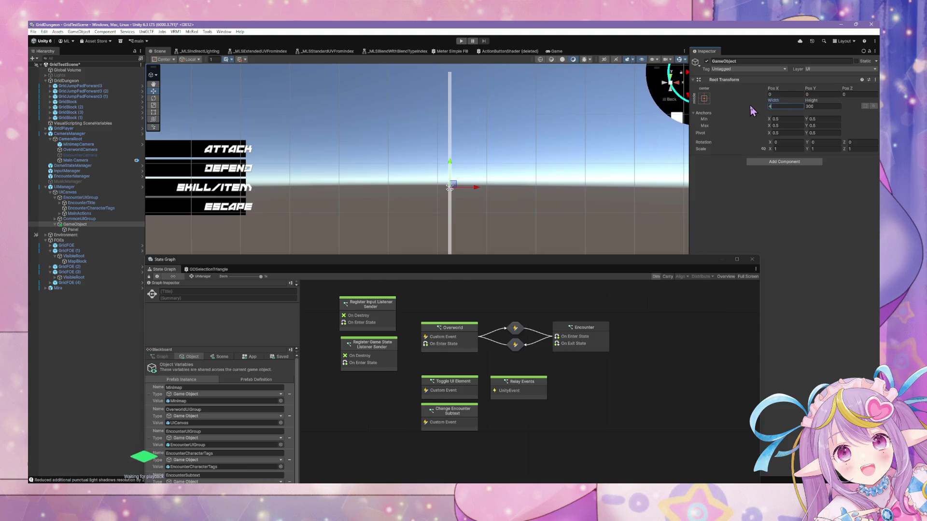
Step: Orbit around the canvas and frame the child Panel in the scene view
{"action": "scroll", "coordinate": [531, 133], "scroll_direction": "down", "scroll_amount": 5}
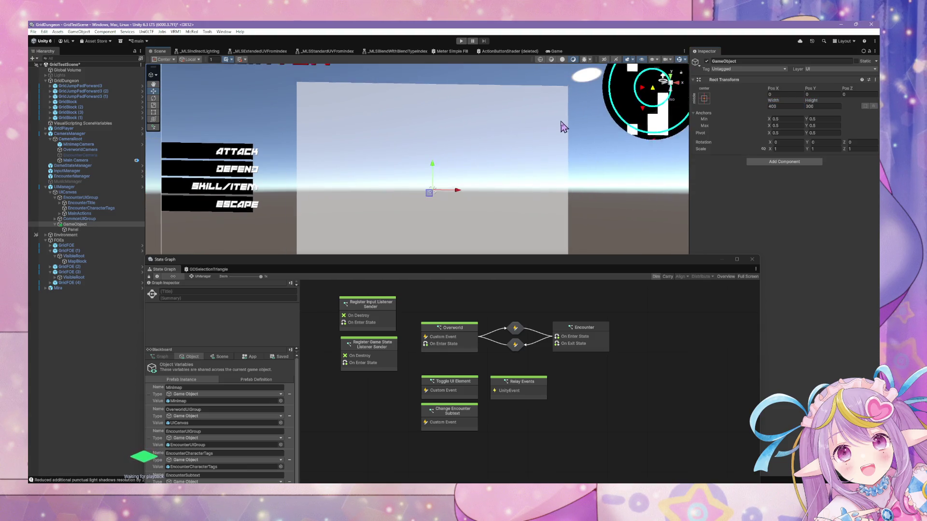
{"action": "left_click_drag", "start_coordinate": [512, 159], "coordinate": [495, 195]}
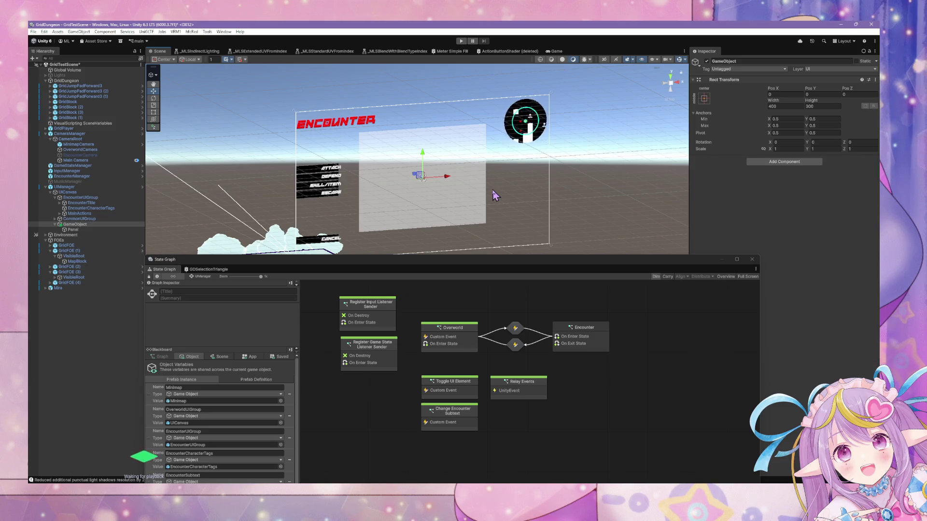
{"action": "left_click_drag", "start_coordinate": [499, 188], "coordinate": [446, 160]}
{"action": "key", "text": "f"}
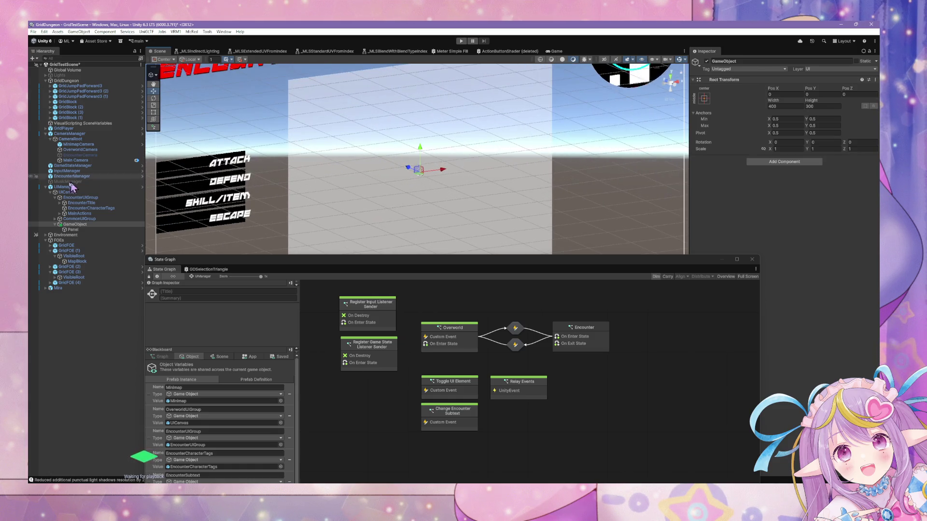
{"action": "left_click", "coordinate": [91, 230]}
{"action": "key", "text": "Up"}
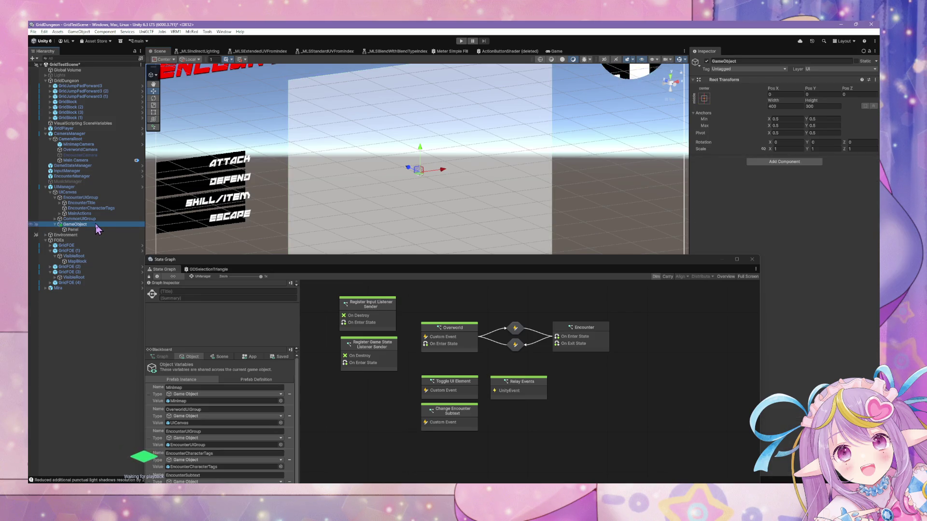
{"action": "left_click", "coordinate": [92, 230]}
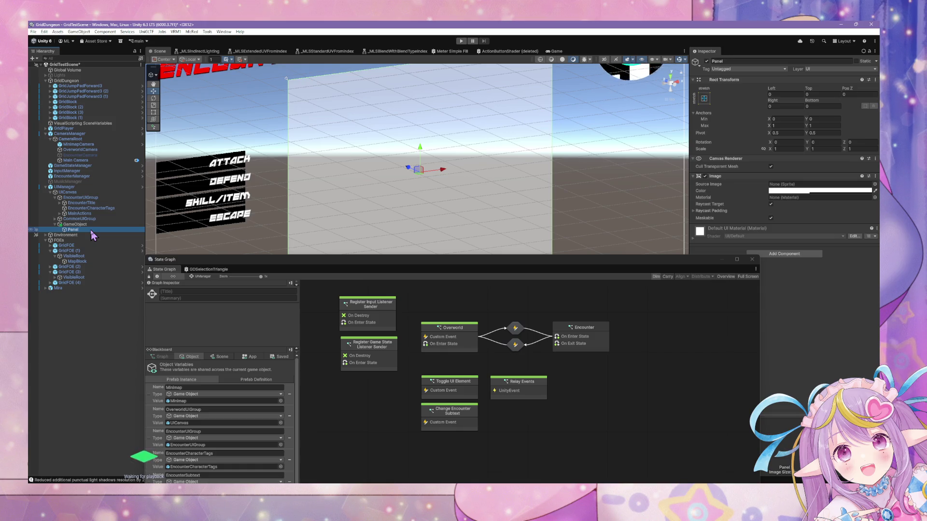
{"action": "key", "text": "f"}
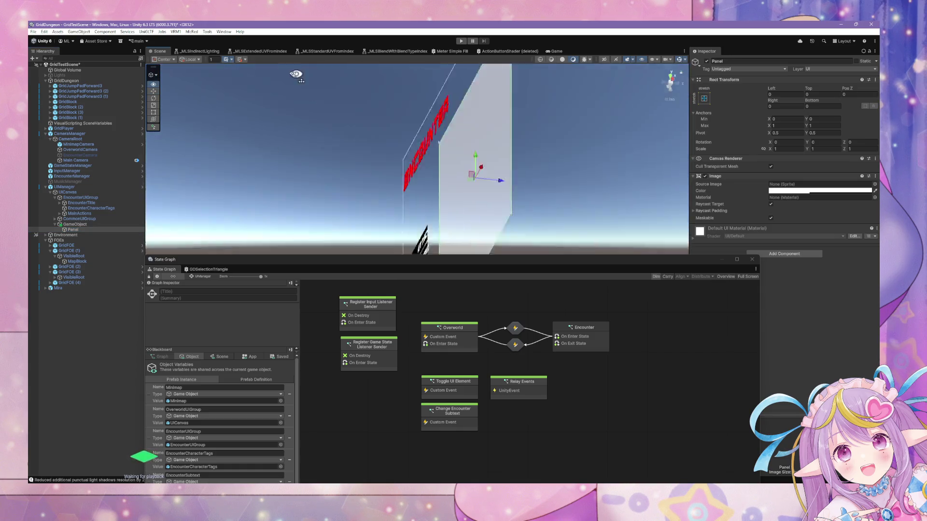
{"action": "scroll", "coordinate": [414, 127], "scroll_direction": "down", "scroll_amount": 2}
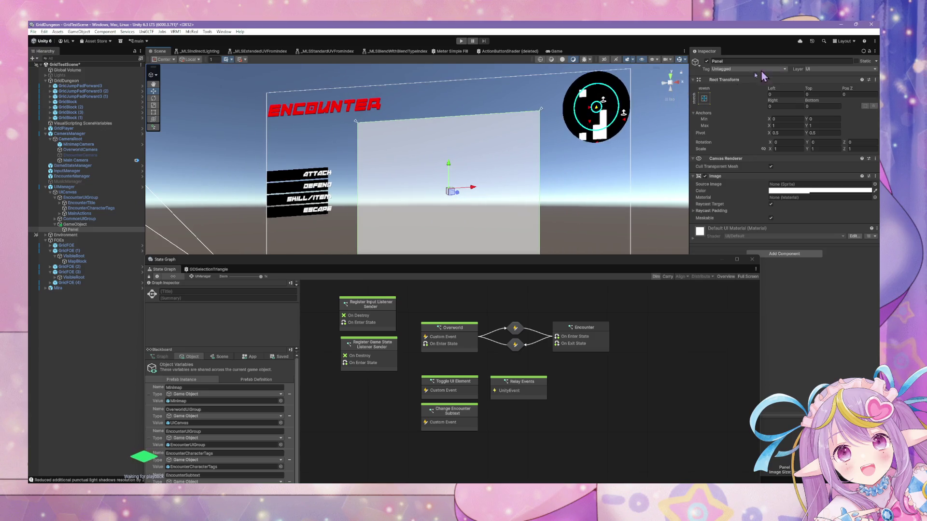
{"action": "left_click_drag", "start_coordinate": [425, 184], "coordinate": [507, 181]}
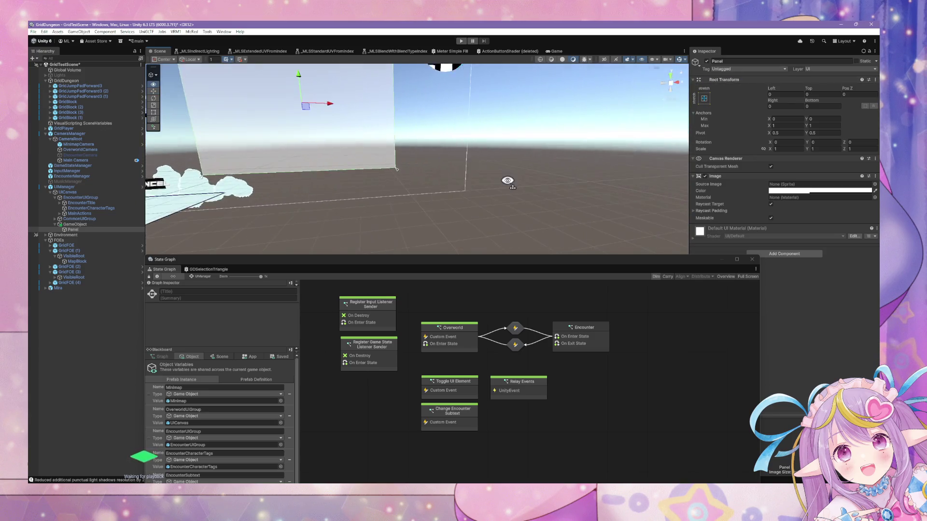
{"action": "key", "text": "f"}
{"action": "scroll", "coordinate": [439, 153], "scroll_direction": "up", "scroll_amount": 2}
{"action": "scroll", "coordinate": [444, 152], "scroll_direction": "down", "scroll_amount": 2}
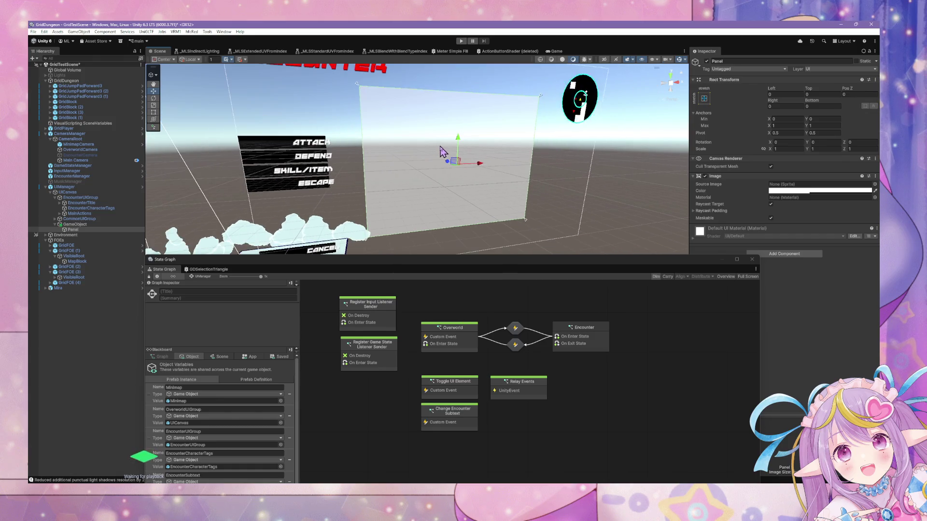
Step: Try a width of 1400 on the parent GameObject, then revert it to 400
{"action": "left_click", "coordinate": [118, 224]}
{"action": "left_click", "coordinate": [789, 106]}
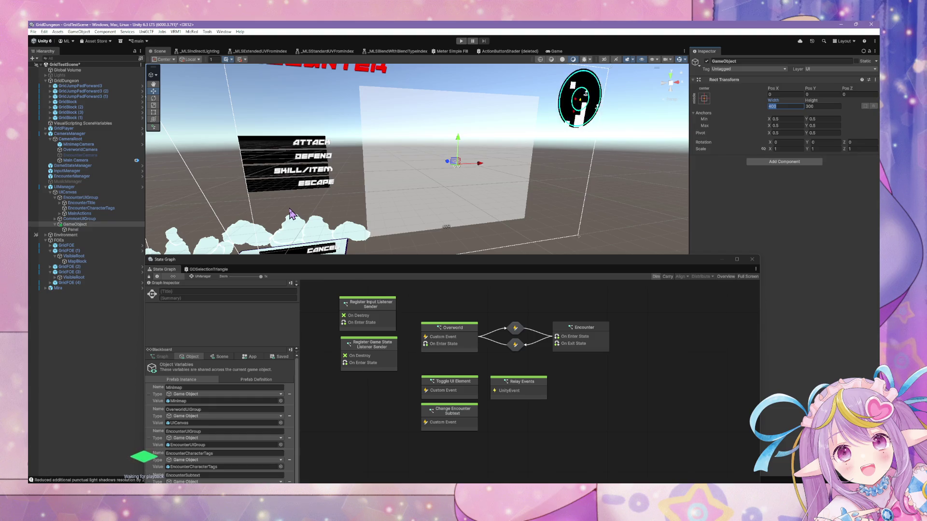
{"action": "type", "text": "1"}
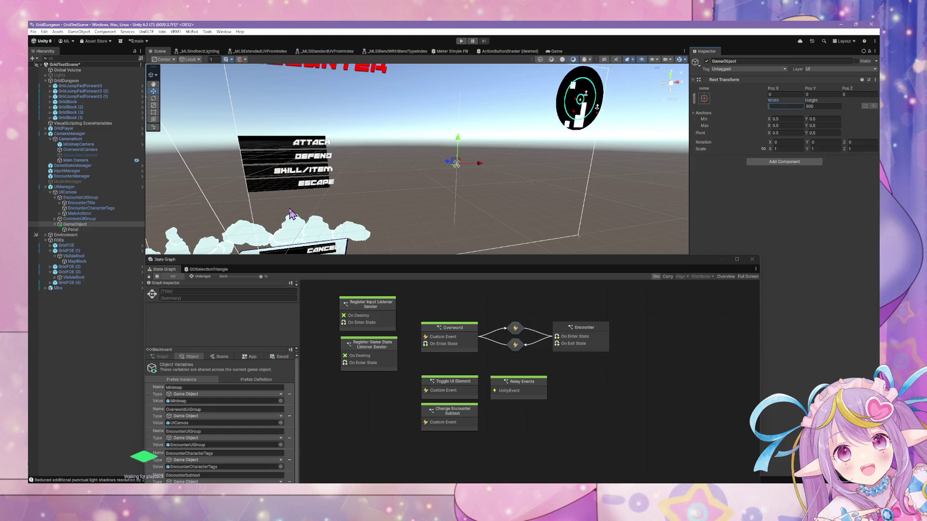
{"action": "type", "text": "400"}
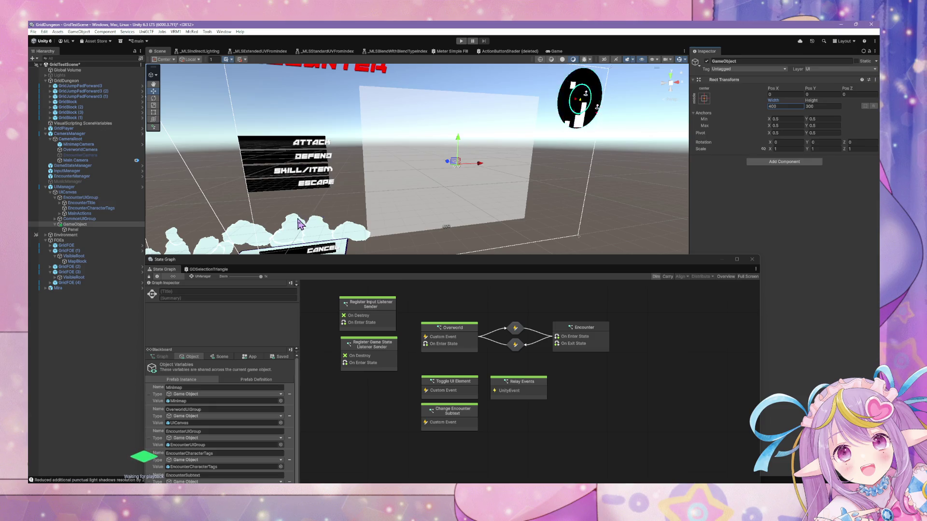
{"action": "type", "text": "f"}
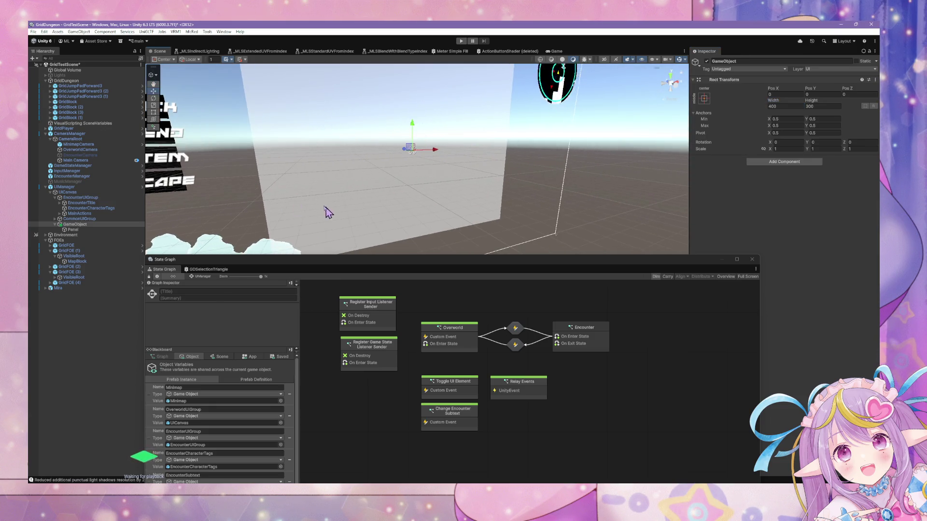
{"action": "scroll", "coordinate": [329, 213], "scroll_direction": "down", "scroll_amount": 3}
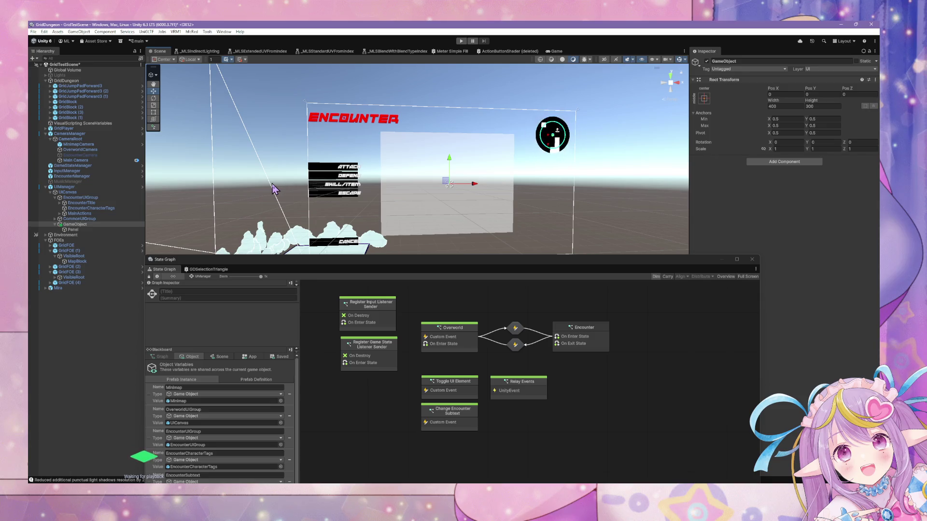
{"action": "key", "text": "Tab"}
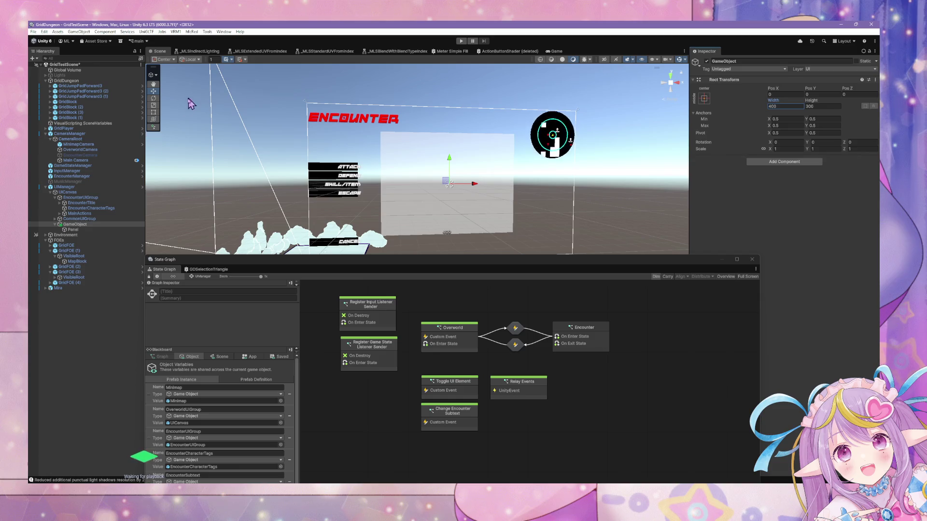
Step: Make the Panel's Image colour black and float the Game view in its own window
{"action": "left_click", "coordinate": [94, 230]}
{"action": "left_click", "coordinate": [781, 191]}
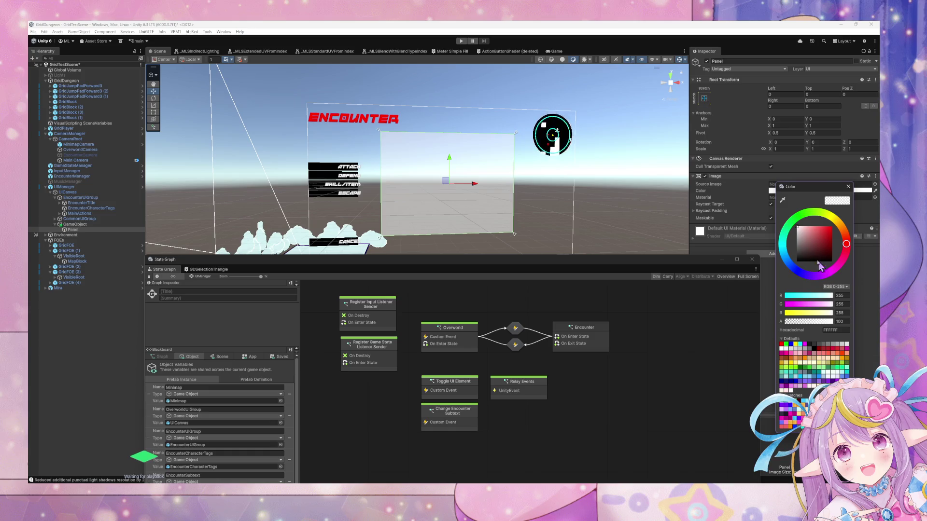
{"action": "left_click_drag", "start_coordinate": [821, 267], "coordinate": [771, 302]}
{"action": "mouse_move", "coordinate": [557, 51]}
{"action": "left_mouse_down"}
{"action": "mouse_move", "coordinate": [508, 201]}
{"action": "mouse_move", "coordinate": [513, 48]}
{"action": "mouse_move", "coordinate": [529, 120]}
{"action": "mouse_move", "coordinate": [596, 279]}
{"action": "mouse_move", "coordinate": [556, 270]}
{"action": "left_mouse_up"}
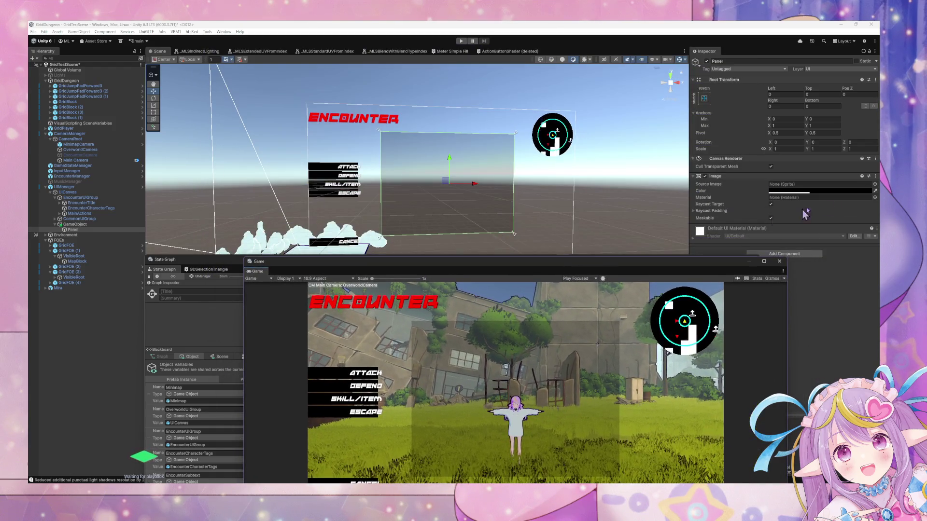
Step: Set the Panel colour's alpha to 80 and move the Game preview to the upper right
{"action": "left_click", "coordinate": [821, 192]}
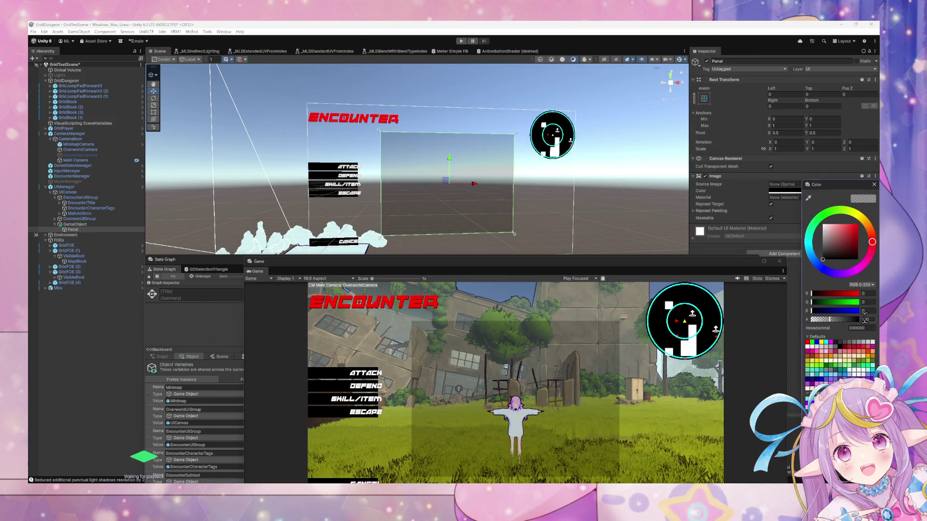
{"action": "type", "text": "50"}
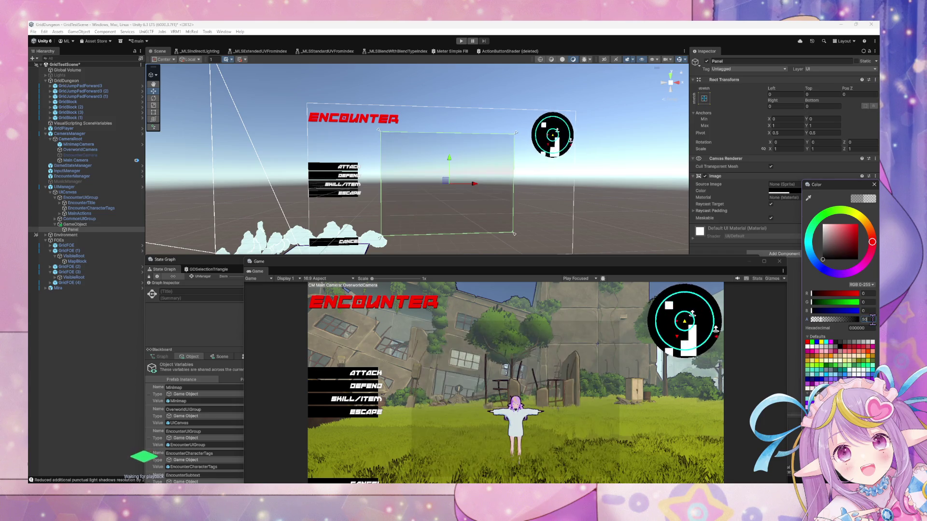
{"action": "key", "text": "BackSpace"}
{"action": "type", "text": "0"}
{"action": "key", "text": "BackSpace"}
{"action": "key", "text": "BackSpace"}
{"action": "type", "text": "85"}
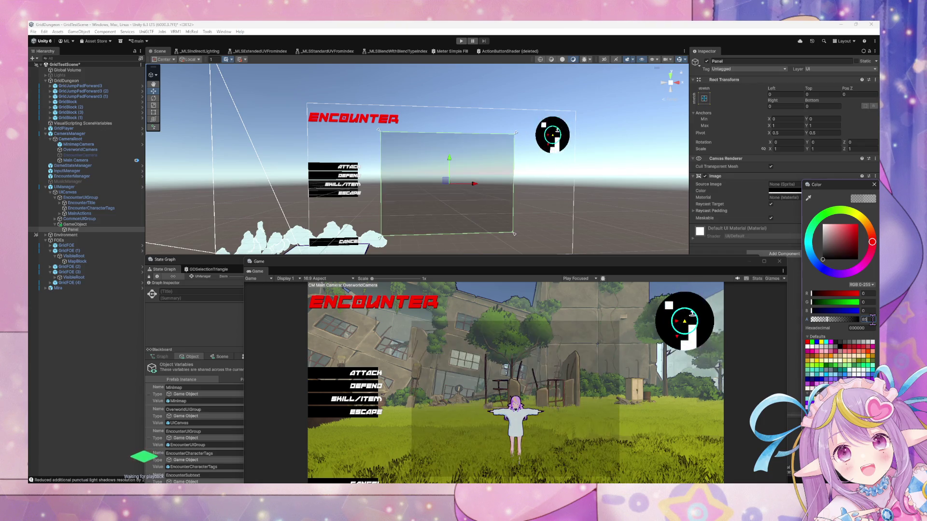
{"action": "key", "text": "BackSpace"}
{"action": "key", "text": "BackSpace"}
{"action": "type", "text": "80"}
{"action": "key", "text": "BackSpace"}
{"action": "key", "text": "BackSpace"}
{"action": "type", "text": "100"}
{"action": "key", "text": "BackSpace"}
{"action": "key", "text": "BackSpace"}
{"action": "key", "text": "BackSpace"}
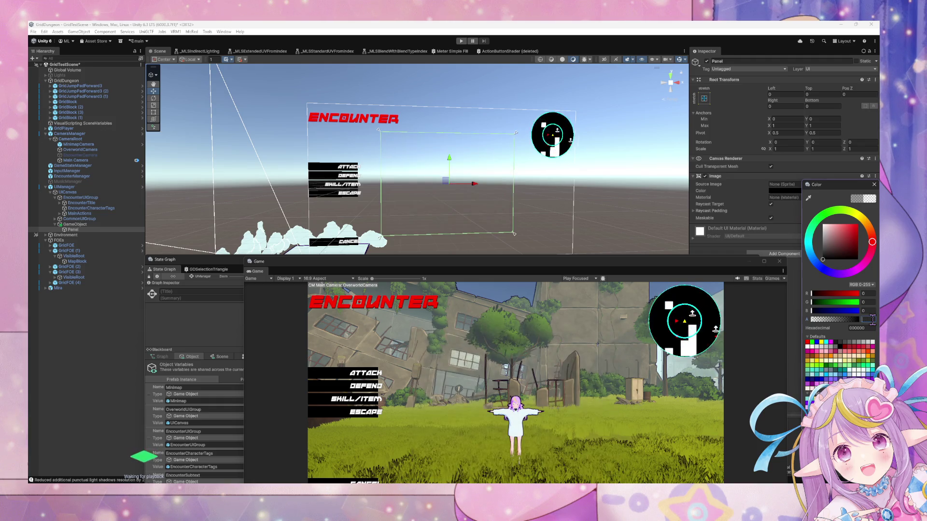
{"action": "type", "text": "80"}
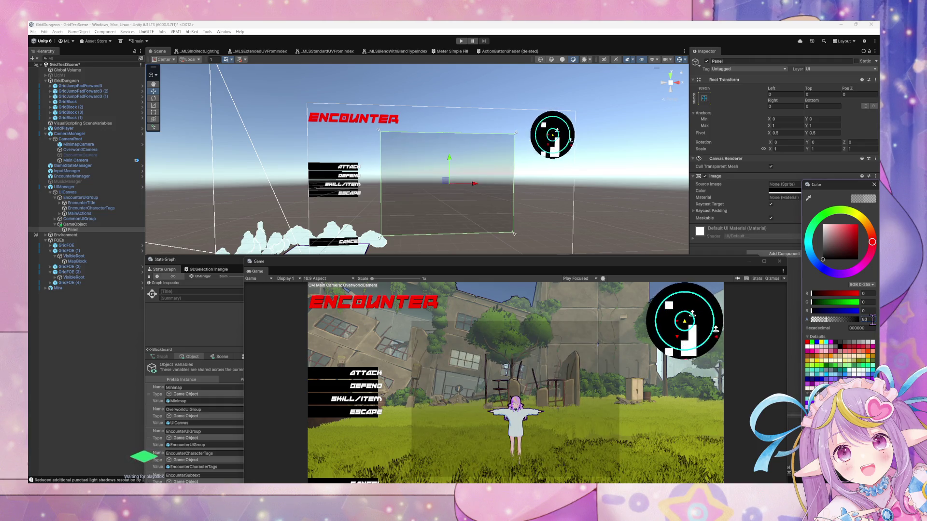
{"action": "key", "text": "BackSpace"}
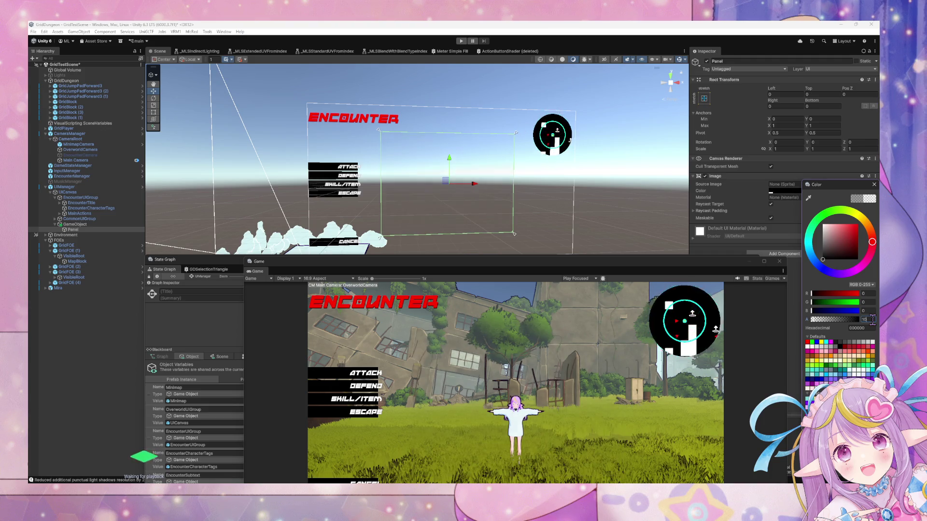
{"action": "type", "text": "0"}
{"action": "key", "text": "BackSpace"}
{"action": "key", "text": "BackSpace"}
{"action": "key", "text": "BackSpace"}
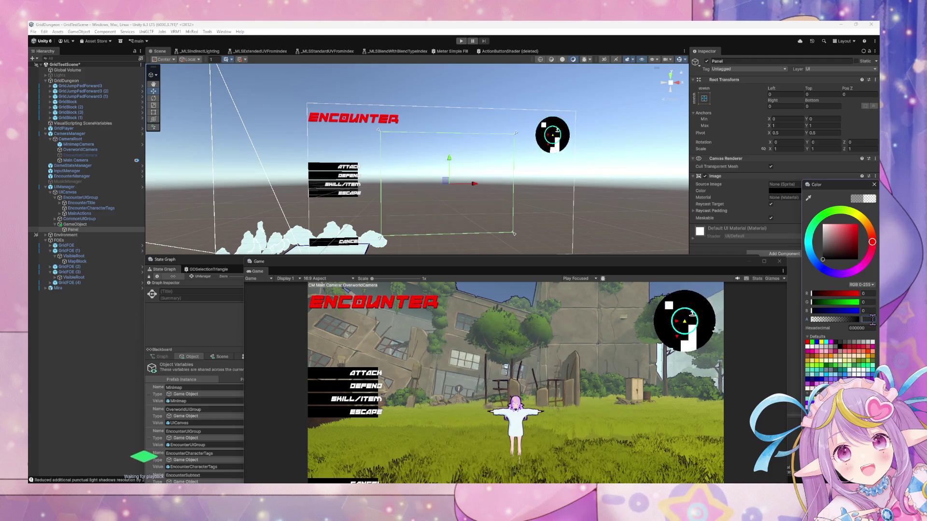
{"action": "type", "text": "80"}
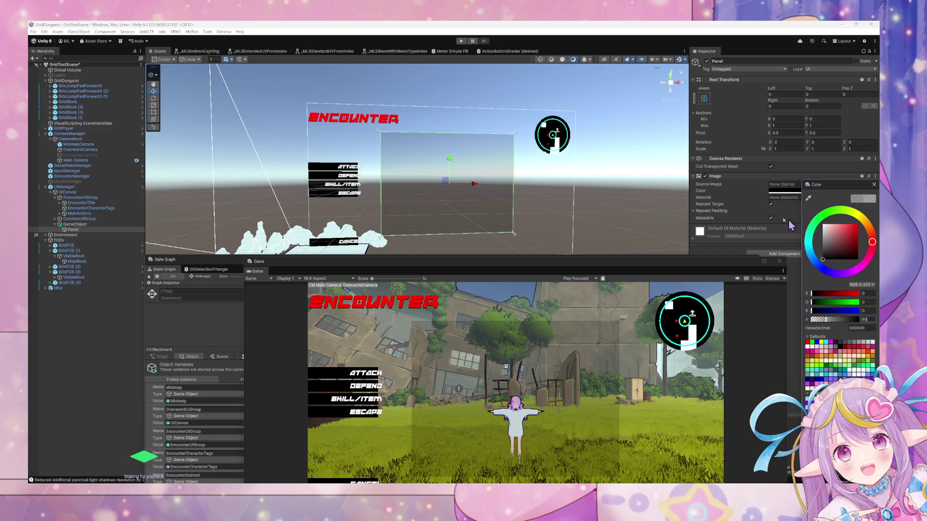
{"action": "mouse_move", "coordinate": [585, 265]}
{"action": "left_mouse_down"}
{"action": "mouse_move", "coordinate": [558, 129]}
{"action": "mouse_move", "coordinate": [656, 97]}
{"action": "left_mouse_up"}
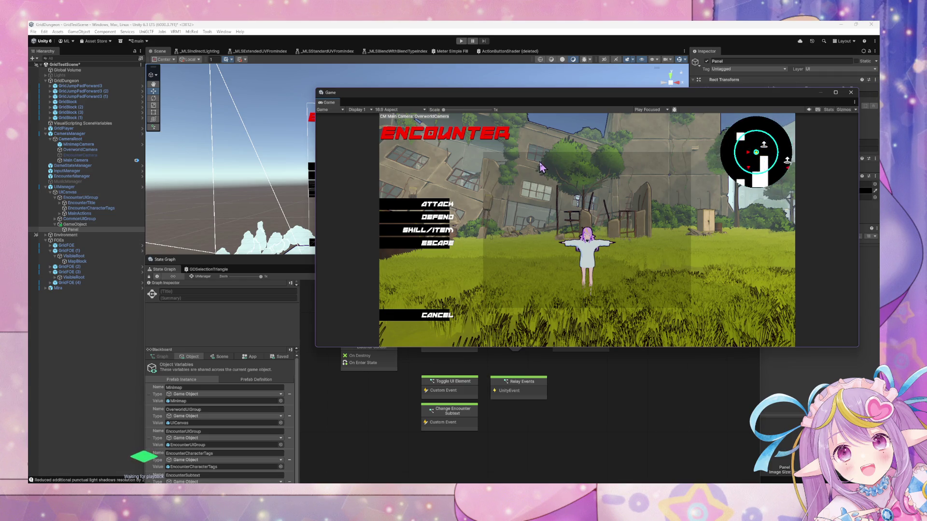
Step: Move the floating Game preview down and left to view the darkened panel
{"action": "mouse_move", "coordinate": [588, 112]}
{"action": "left_mouse_down"}
{"action": "mouse_move", "coordinate": [555, 208]}
{"action": "mouse_move", "coordinate": [491, 273]}
{"action": "mouse_move", "coordinate": [555, 127]}
{"action": "left_mouse_up"}
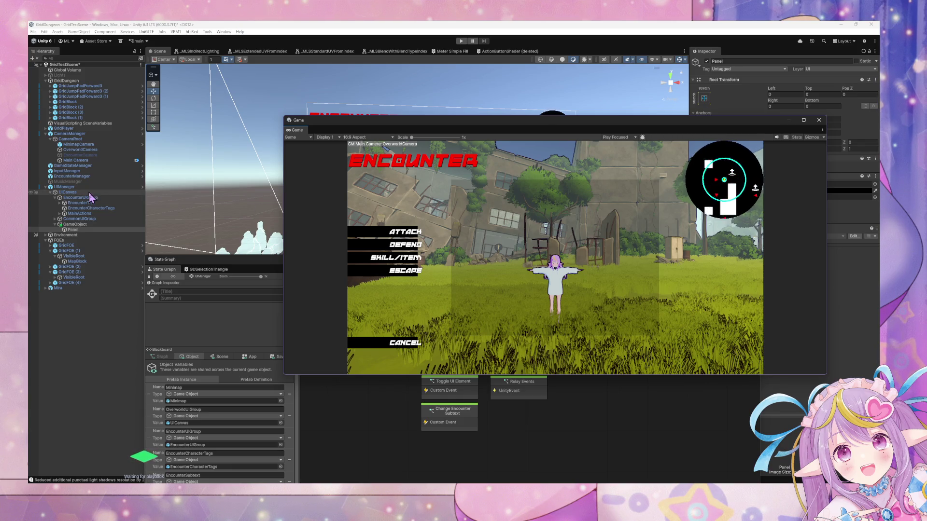
Step: Select the Panel's container object and move the Game preview out of the way
{"action": "left_click", "coordinate": [79, 225]}
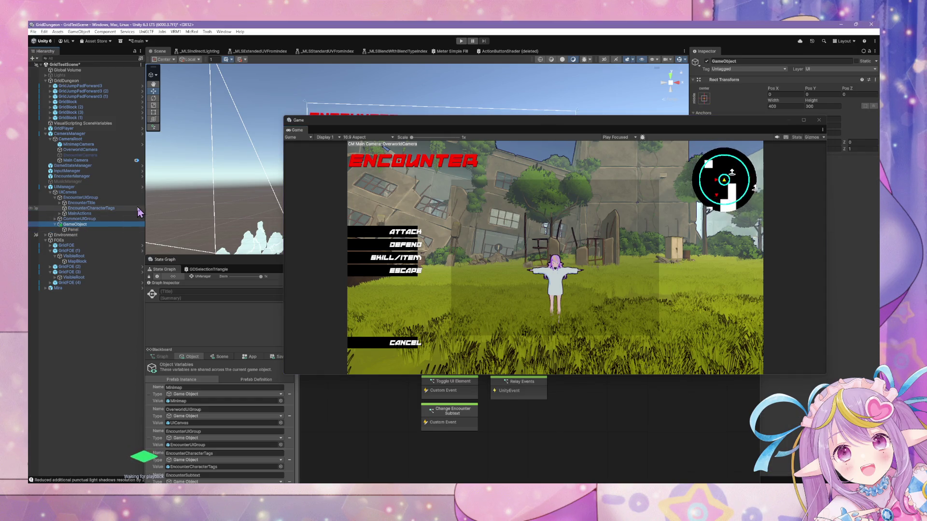
{"action": "left_click", "coordinate": [84, 226]}
{"action": "left_click", "coordinate": [82, 230]}
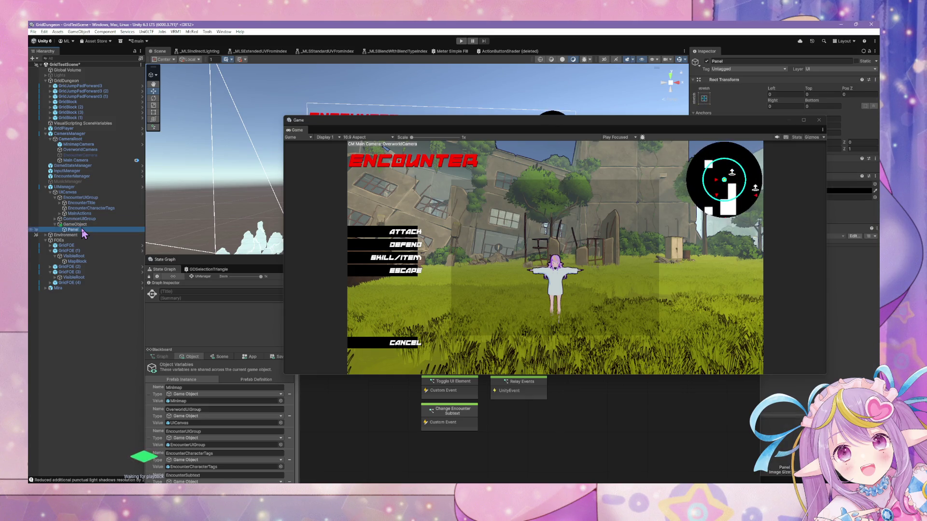
{"action": "mouse_move", "coordinate": [536, 127]}
{"action": "left_mouse_down"}
{"action": "mouse_move", "coordinate": [379, 230]}
{"action": "mouse_move", "coordinate": [450, 231]}
{"action": "left_mouse_up"}
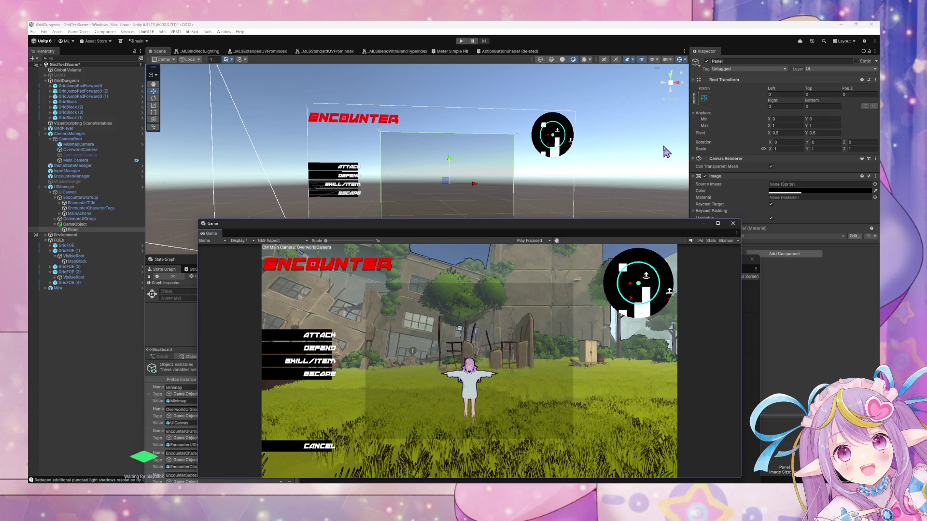
{"action": "left_click", "coordinate": [96, 230]}
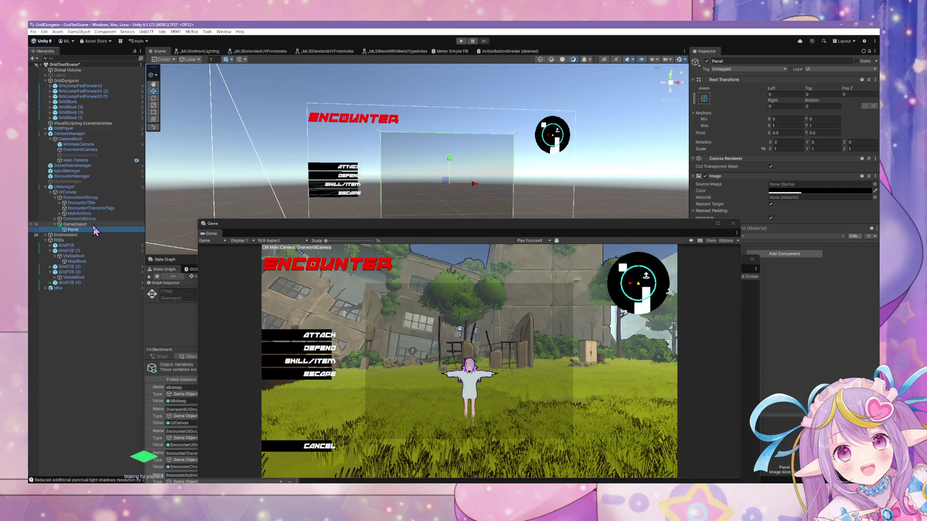
Step: Rename the container to SkillSelection and nest it in CommonUIGroup above CancelButton
{"action": "left_click", "coordinate": [104, 224]}
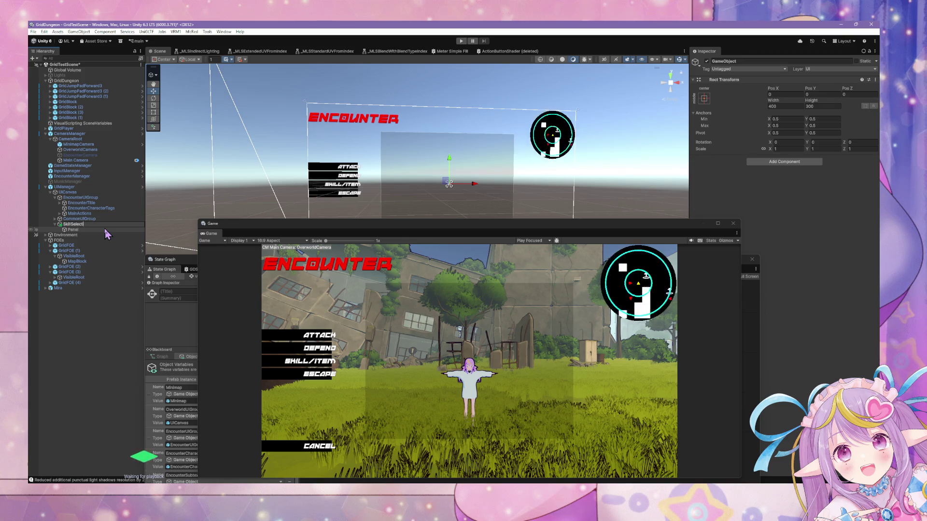
{"action": "type", "text": "ion"}
{"action": "key", "text": "Return"}
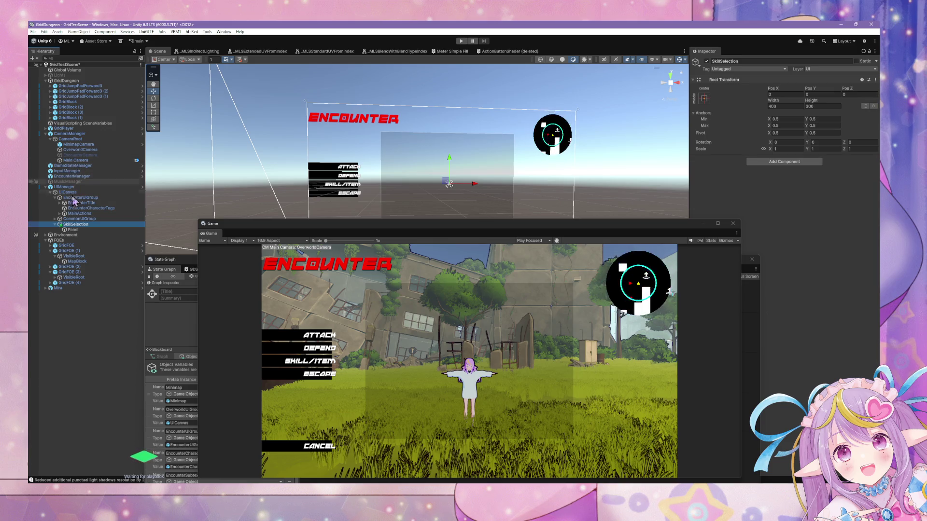
{"action": "left_click", "coordinate": [55, 220]}
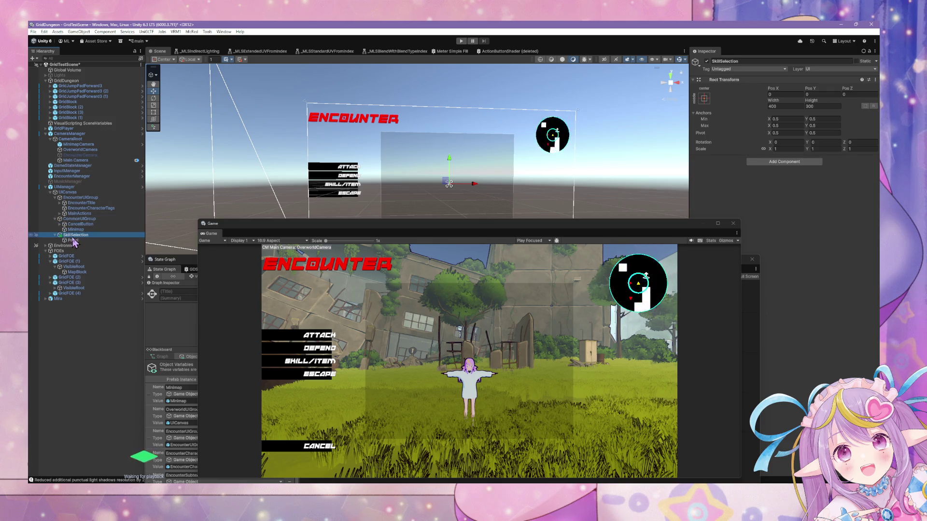
{"action": "left_click_drag", "start_coordinate": [74, 235], "coordinate": [71, 222]}
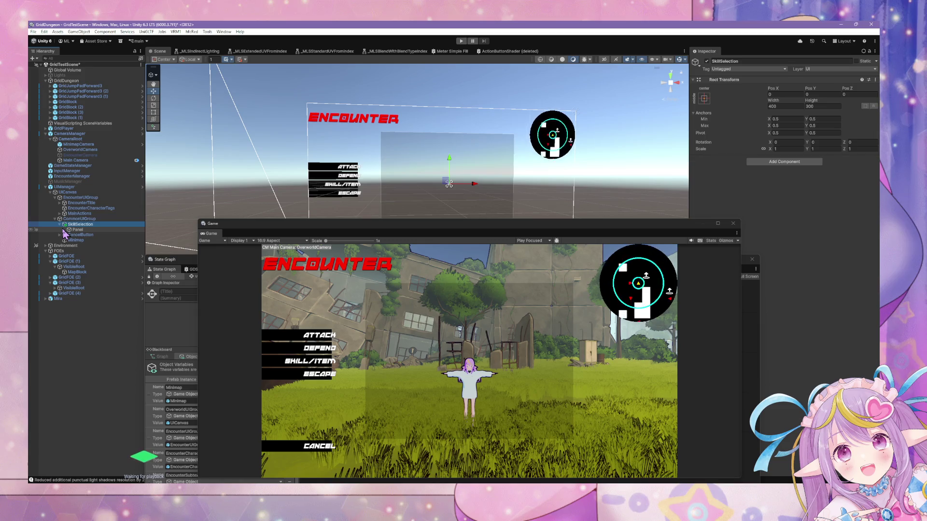
Step: Select the Panel, move the Game preview lower, and check its material details
{"action": "left_click", "coordinate": [97, 230]}
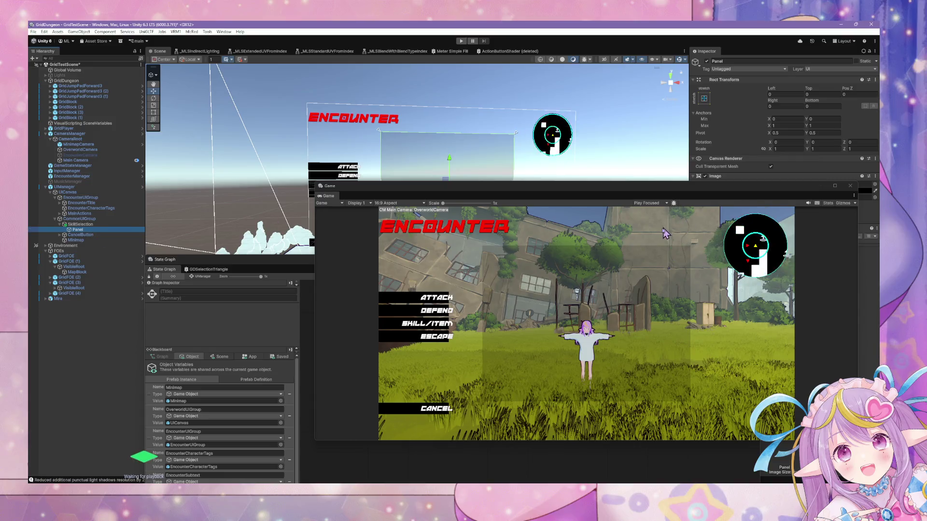
{"action": "left_click_drag", "start_coordinate": [621, 228], "coordinate": [639, 312]}
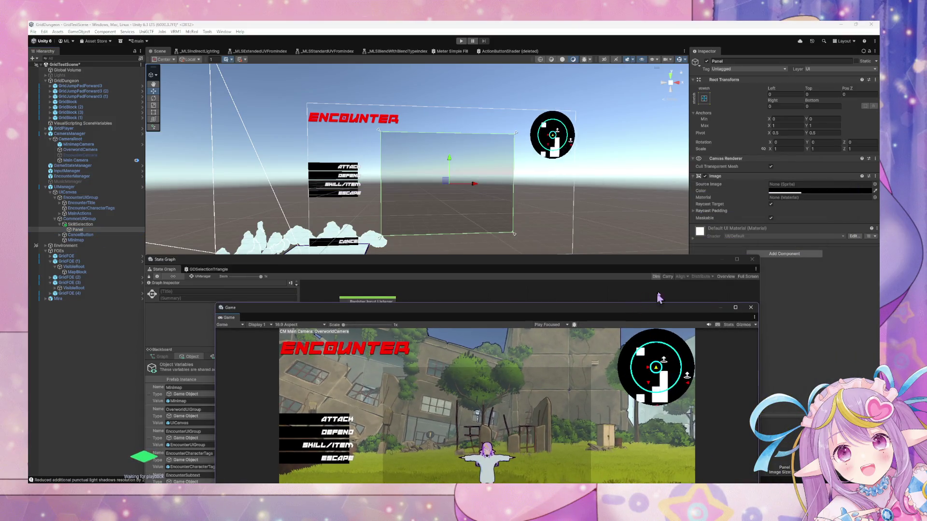
{"action": "left_click", "coordinate": [694, 244]}
{"action": "left_click", "coordinate": [693, 244]}
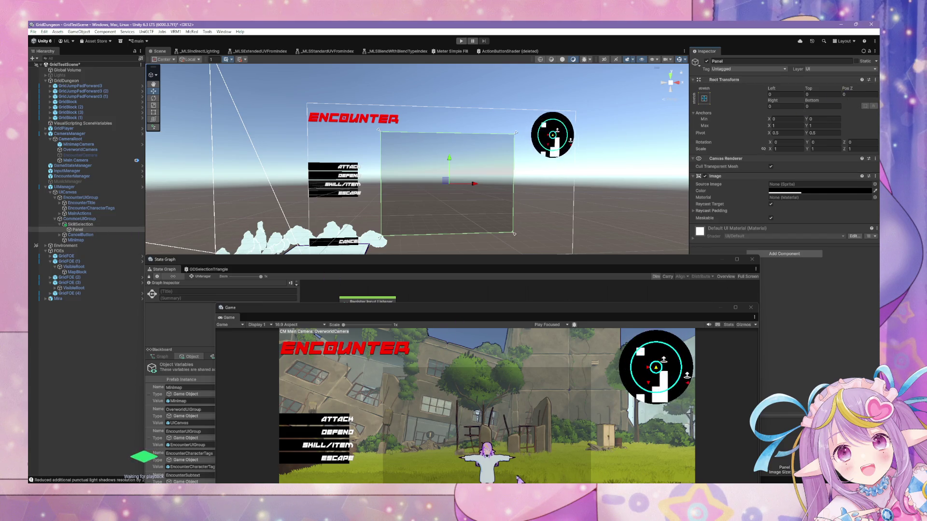
{"action": "left_click", "coordinate": [494, 437]}
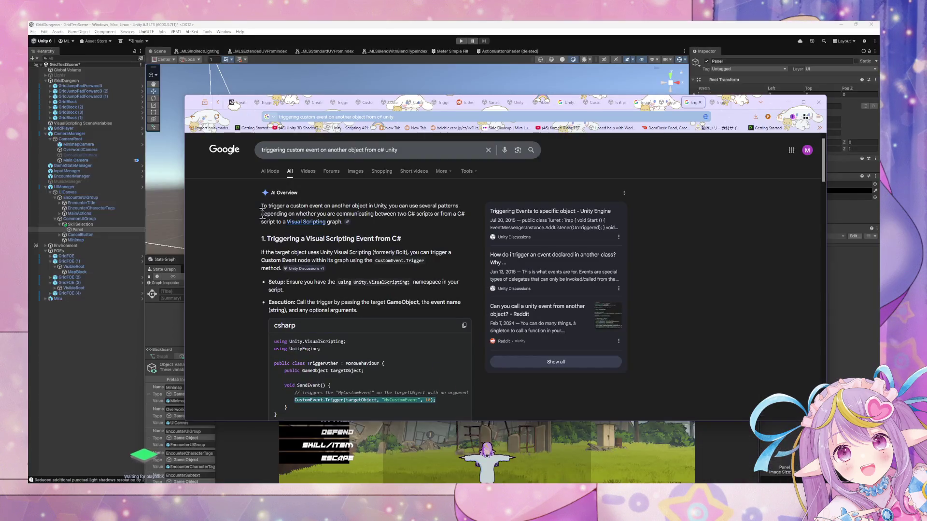
Step: Search Google for 'unity canvas ui relative size' and read the expanded AI overview
{"action": "left_click", "coordinate": [363, 116]}
{"action": "type", "text": "unity"}
{"action": "type", "text": " ui"}
{"action": "key", "text": "BackSpace"}
{"action": "key", "text": "BackSpace"}
{"action": "type", "text": "canva"}
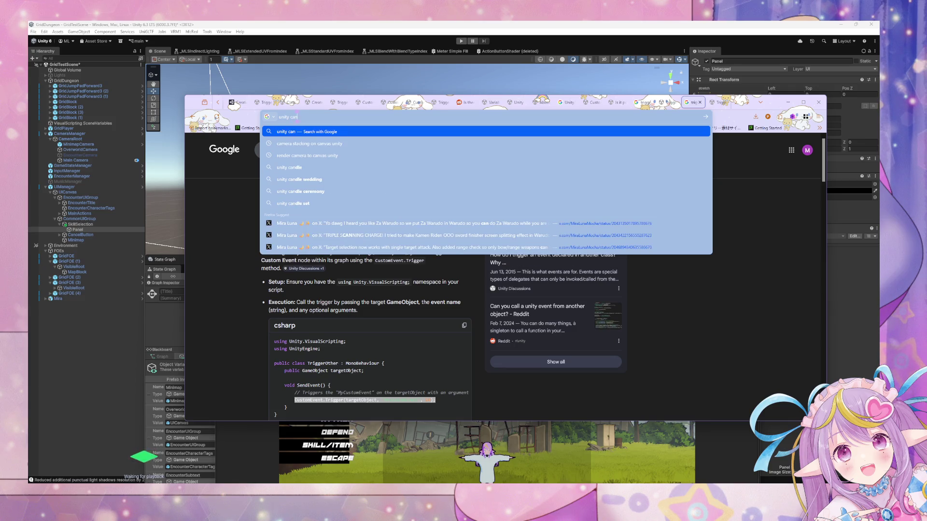
{"action": "type", "text": "s ui relative size"}
{"action": "key", "text": "Return"}
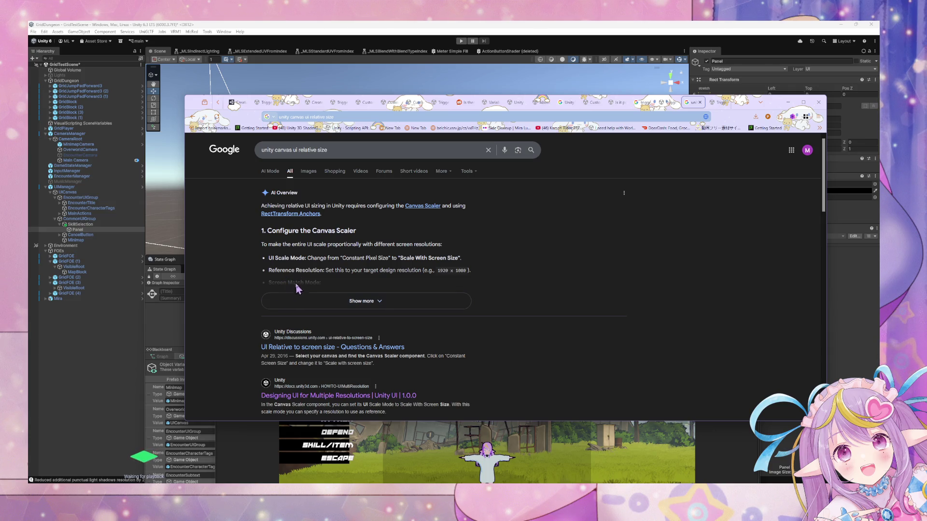
{"action": "left_click", "coordinate": [345, 301]}
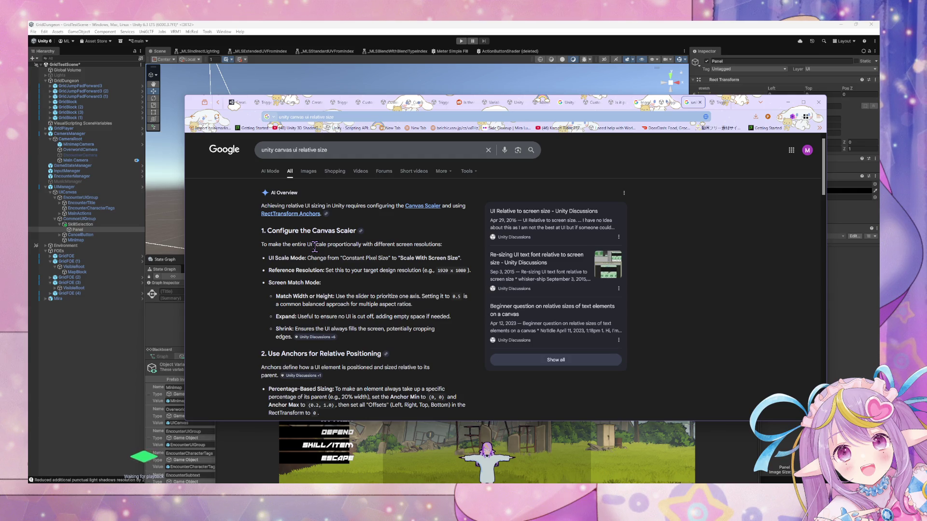
{"action": "scroll", "coordinate": [315, 247], "scroll_direction": "down", "scroll_amount": 3}
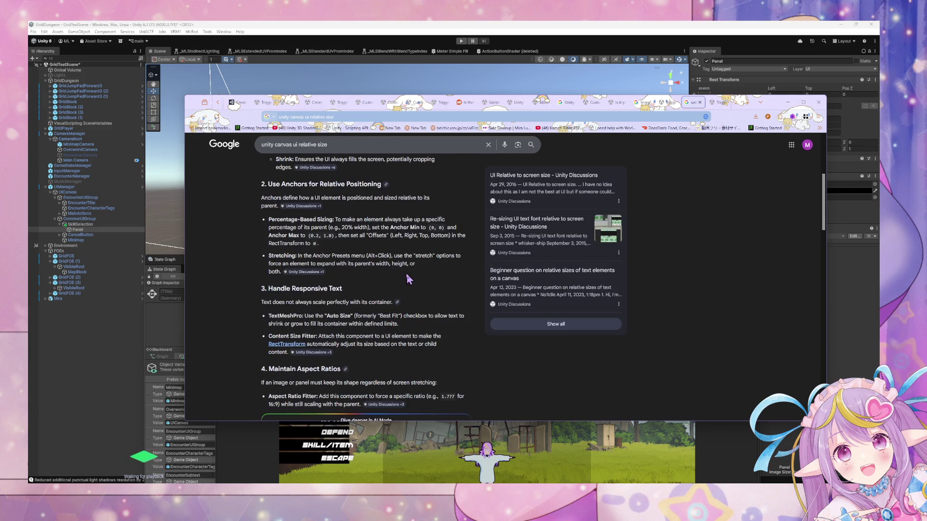
{"action": "scroll", "coordinate": [405, 274], "scroll_direction": "down", "scroll_amount": 3}
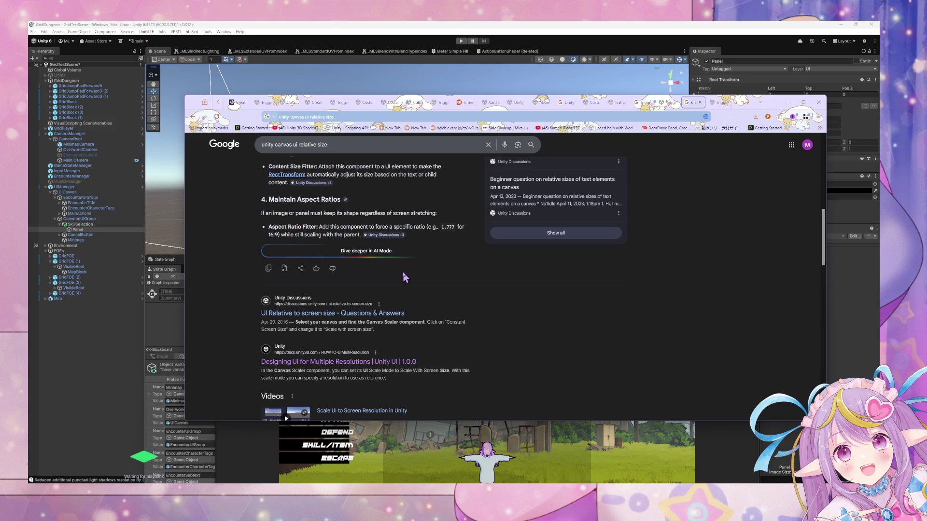
{"action": "scroll", "coordinate": [376, 275], "scroll_direction": "down", "scroll_amount": 3}
{"action": "scroll", "coordinate": [340, 278], "scroll_direction": "down", "scroll_amount": 2}
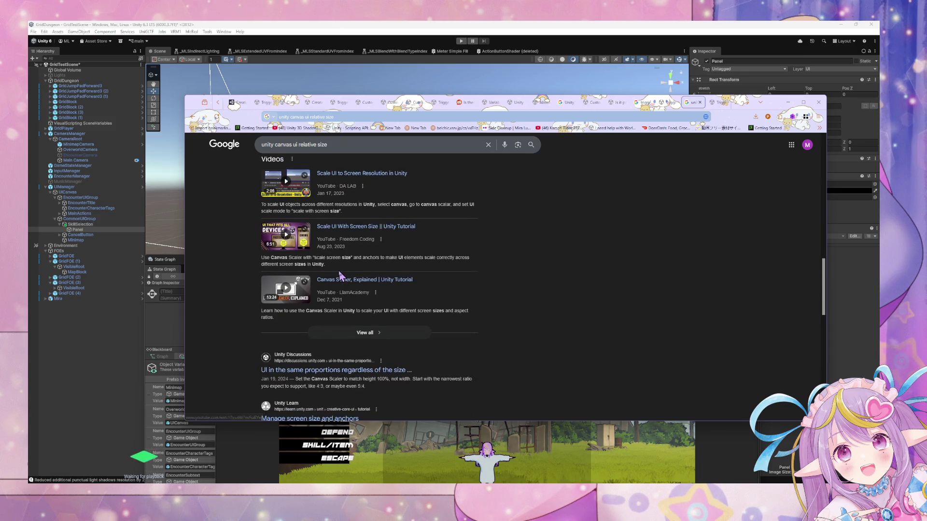
{"action": "scroll", "coordinate": [341, 278], "scroll_direction": "up", "scroll_amount": 7}
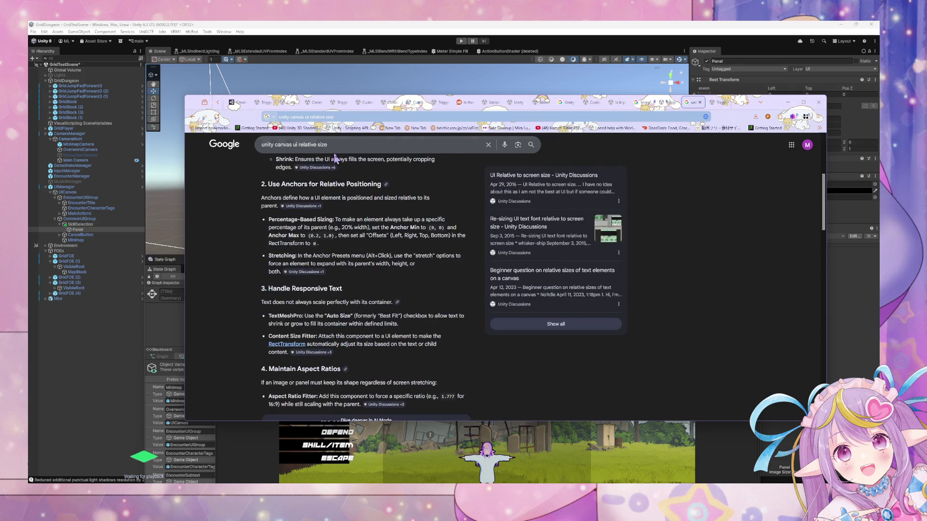
Step: Refine the query with 'of parent' and expand the AI overview on parent-relative sizing
{"action": "left_click", "coordinate": [340, 145]}
{"action": "type", "text": "of parent"}
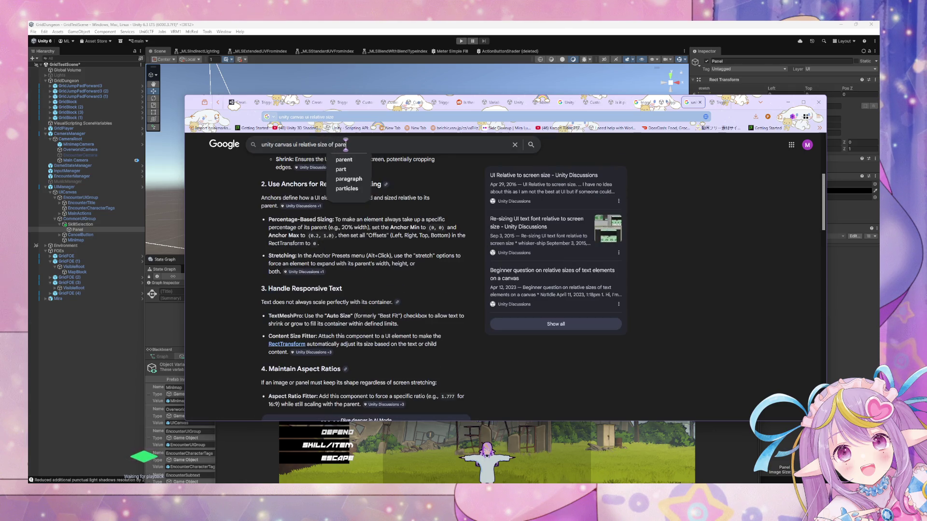
{"action": "key", "text": "Return"}
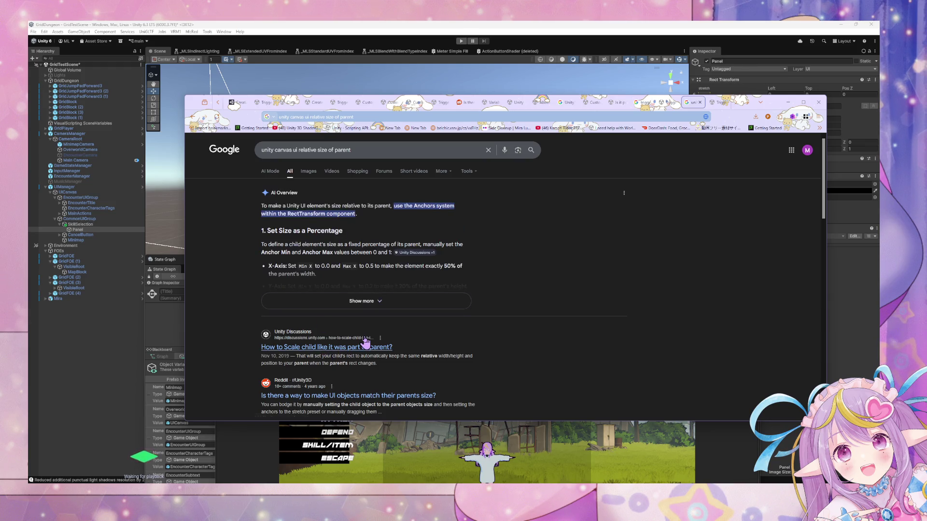
{"action": "left_click", "coordinate": [370, 305]}
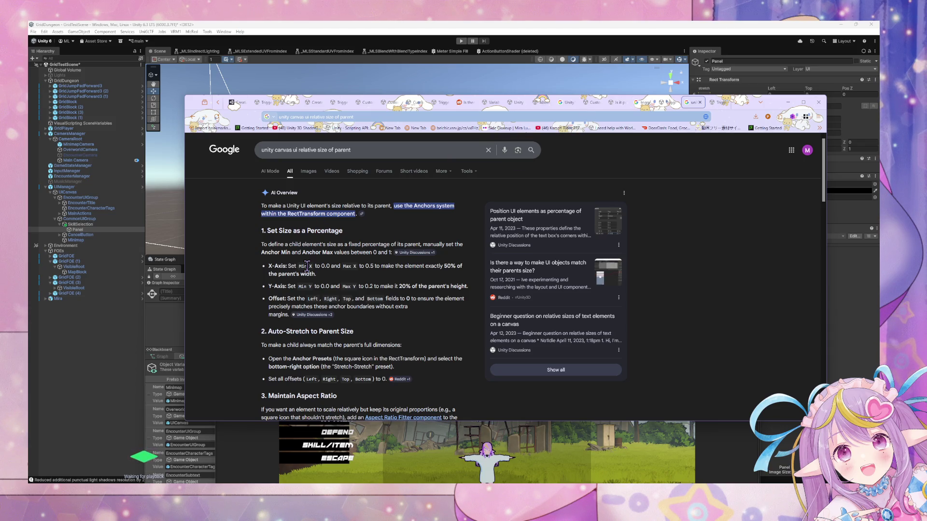
{"action": "left_click", "coordinate": [77, 230]}
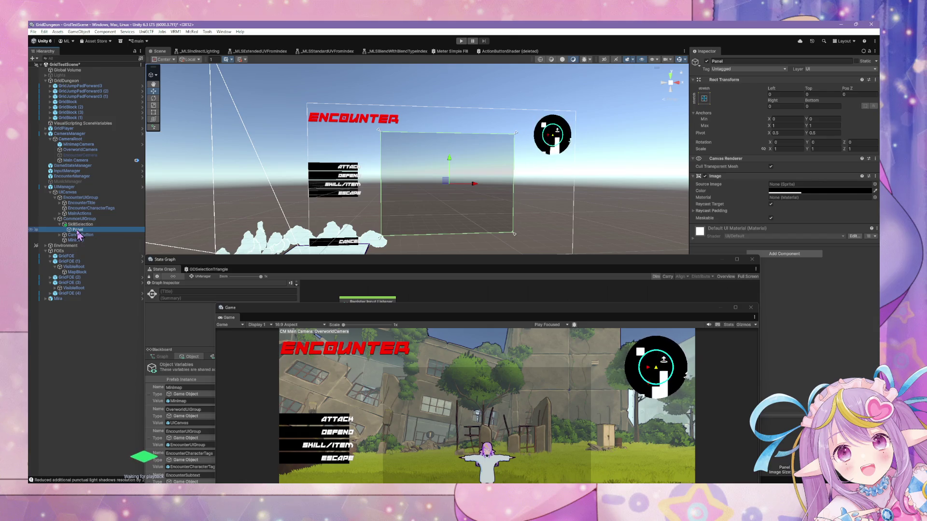
Step: Create a UI (Canvas) Button - TextMeshPro inside the Panel and select it
{"action": "right_click", "coordinate": [78, 231]}
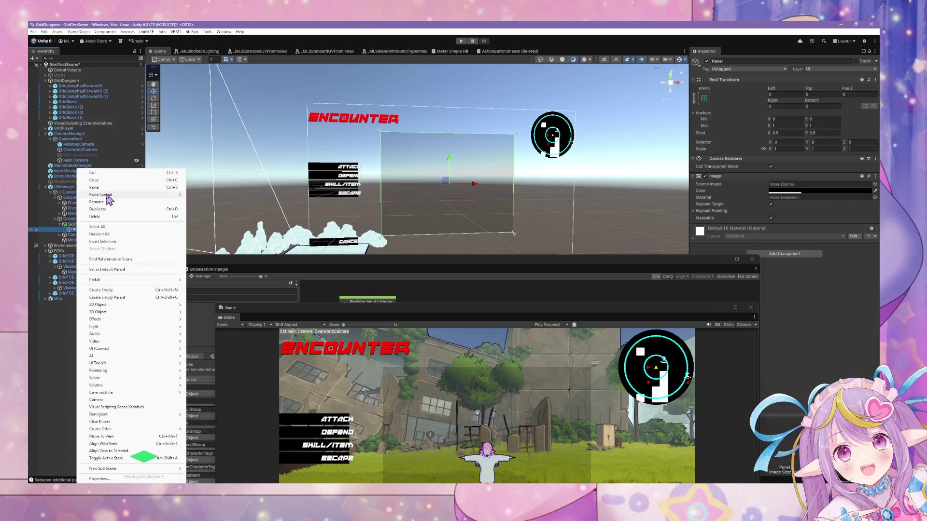
{"action": "mouse_move", "coordinate": [124, 312]}
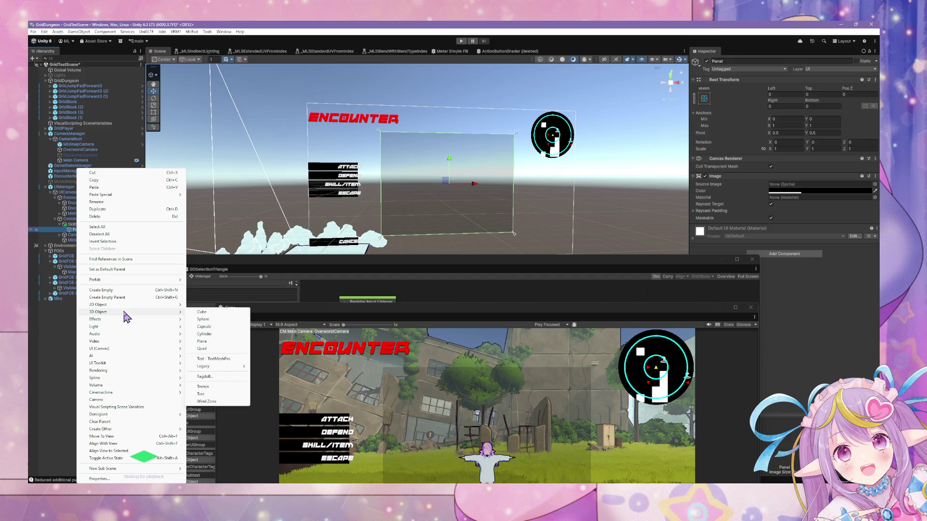
{"action": "mouse_move", "coordinate": [140, 349]}
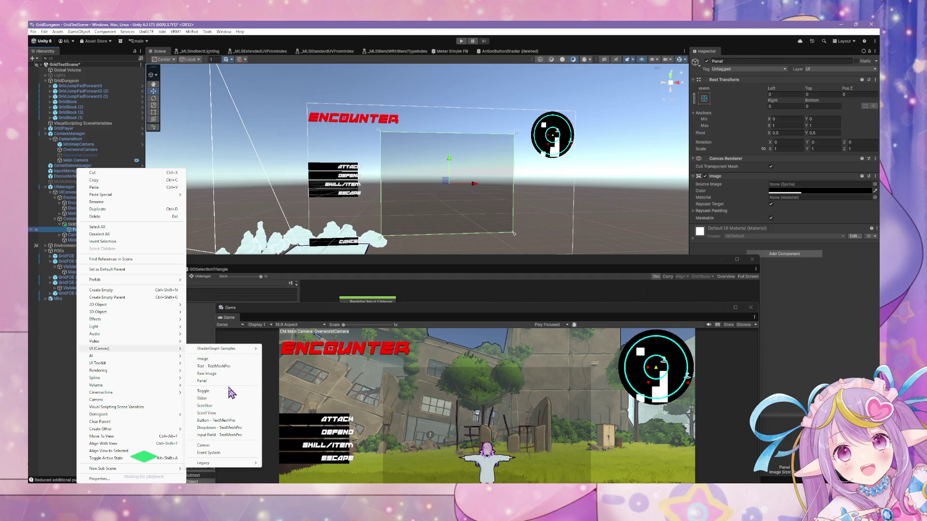
{"action": "left_click", "coordinate": [242, 421]}
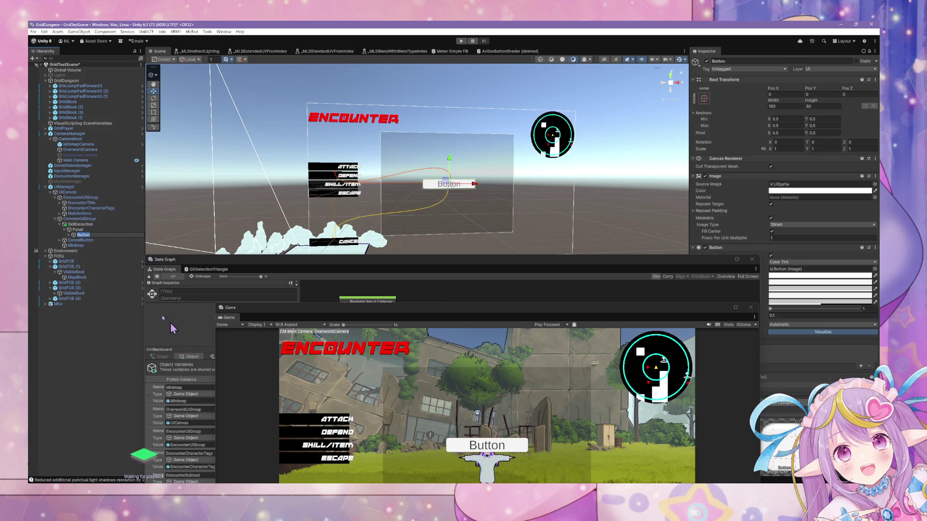
{"action": "left_click", "coordinate": [82, 230]}
{"action": "left_click", "coordinate": [84, 235]}
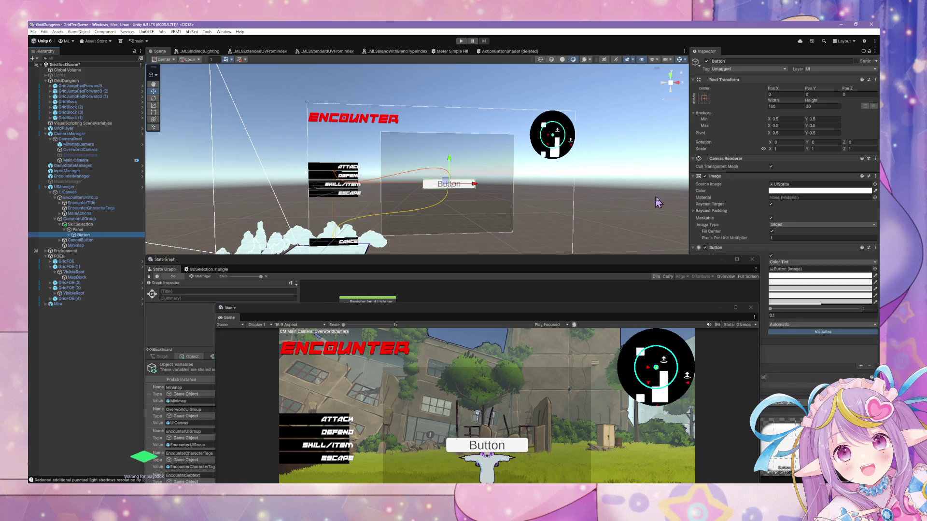
{"action": "left_click_drag", "start_coordinate": [649, 265], "coordinate": [555, 344]}
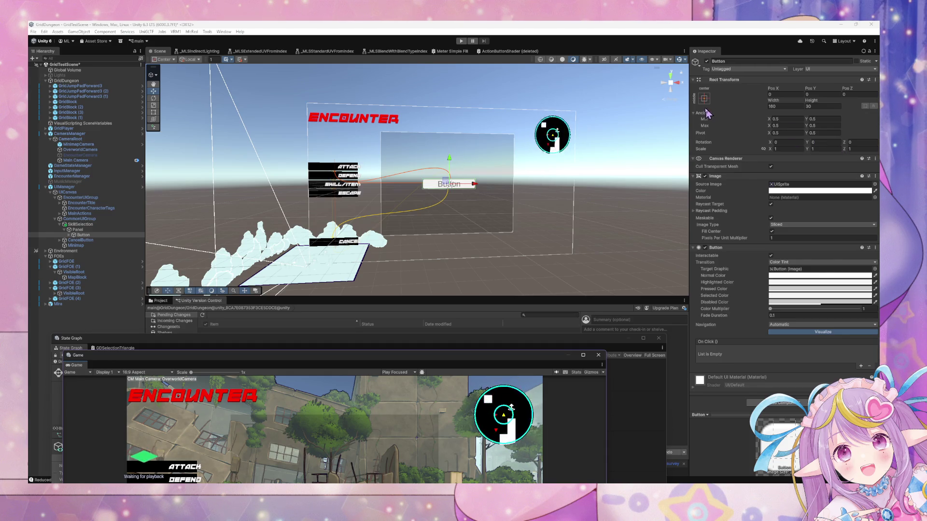
{"action": "key", "text": "super+Down"}
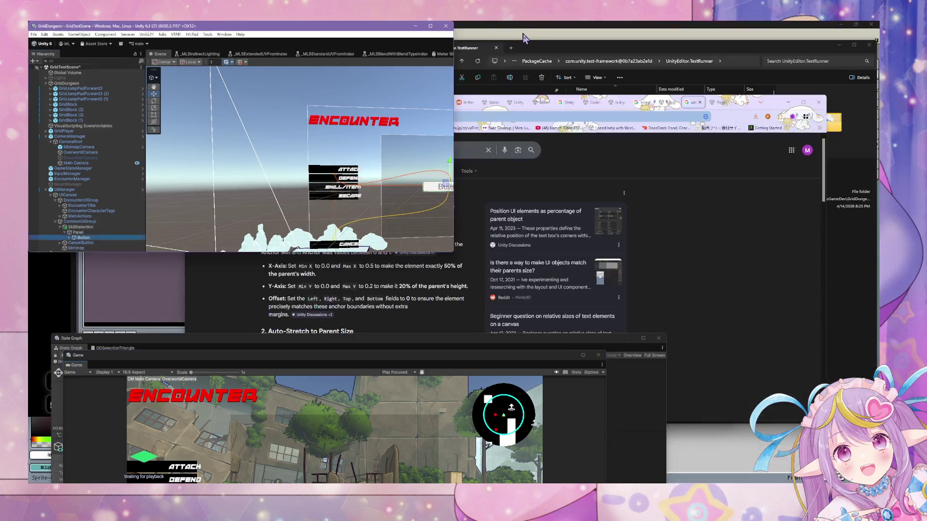
Step: Rearrange the Unity and Chrome windows and scroll through the parent-relative sizing results
{"action": "mouse_move", "coordinate": [724, 254]}
{"action": "left_mouse_down"}
{"action": "mouse_move", "coordinate": [634, 307]}
{"action": "mouse_move", "coordinate": [603, 304]}
{"action": "mouse_move", "coordinate": [623, 268]}
{"action": "mouse_move", "coordinate": [588, 302]}
{"action": "mouse_move", "coordinate": [557, 298]}
{"action": "mouse_move", "coordinate": [490, 246]}
{"action": "mouse_move", "coordinate": [488, 115]}
{"action": "left_mouse_up"}
{"action": "double_click", "coordinate": [488, 111]}
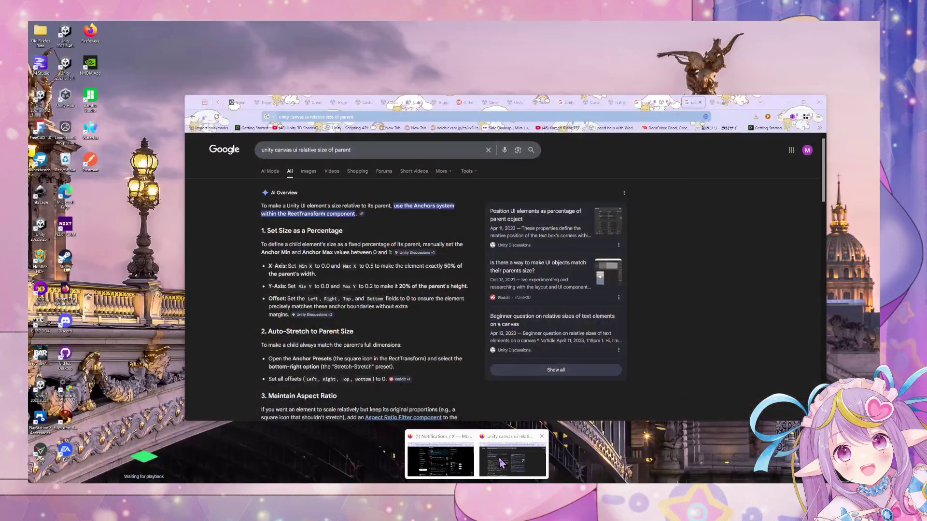
{"action": "left_click", "coordinate": [507, 456]}
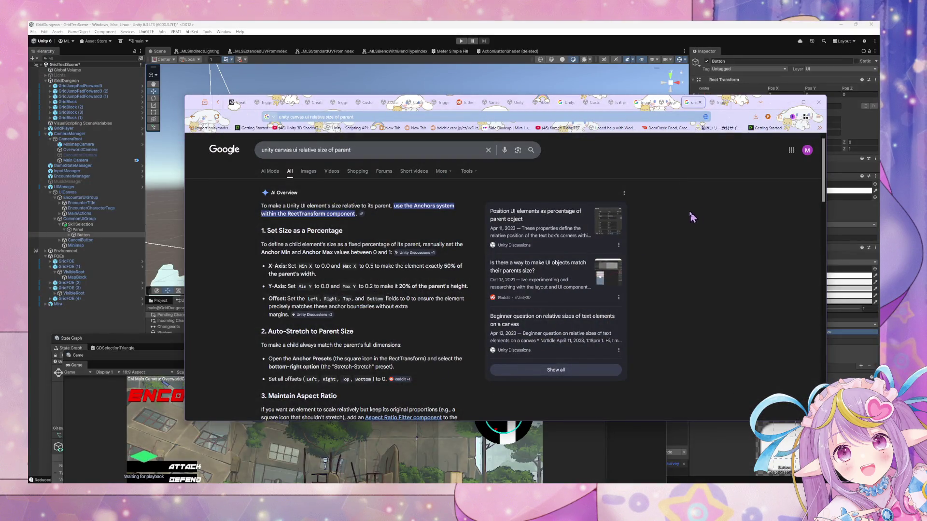
{"action": "scroll", "coordinate": [461, 224], "scroll_direction": "down", "scroll_amount": 10}
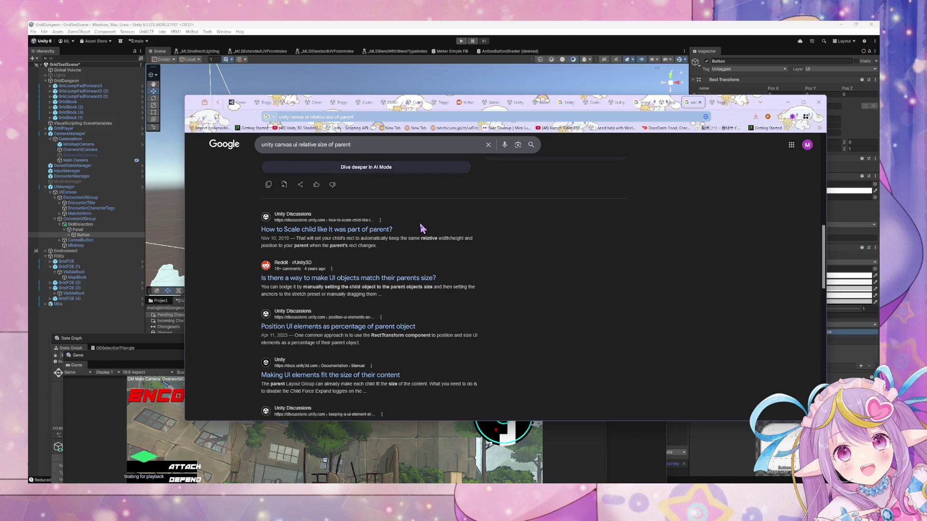
{"action": "mouse_move", "coordinate": [766, 107]}
{"action": "left_mouse_down"}
{"action": "mouse_move", "coordinate": [197, 200]}
{"action": "mouse_move", "coordinate": [145, 120]}
{"action": "mouse_move", "coordinate": [126, 120]}
{"action": "left_mouse_up"}
Step: Try the stretch anchor preset and a 0.96 max X anchor on the Button, then undo
{"action": "left_click", "coordinate": [703, 98]}
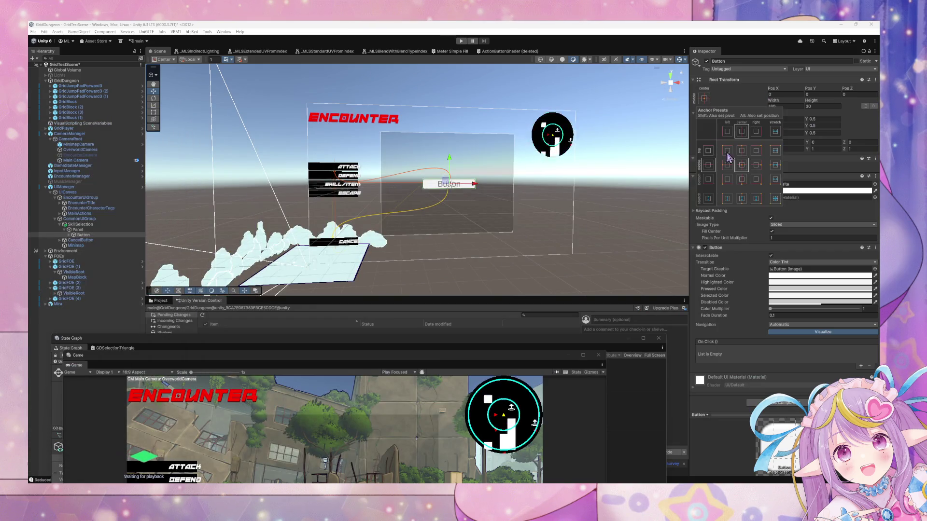
{"action": "left_click", "coordinate": [774, 198]}
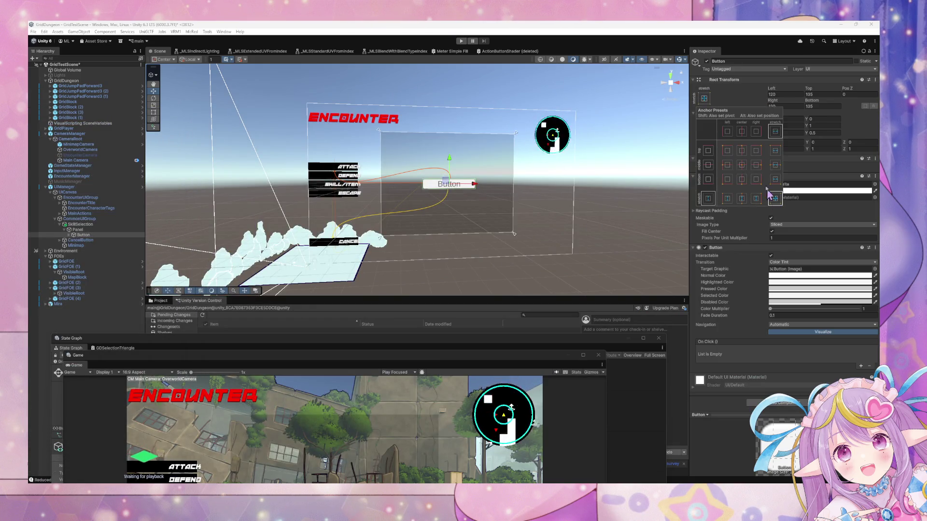
{"action": "left_click", "coordinate": [69, 236]}
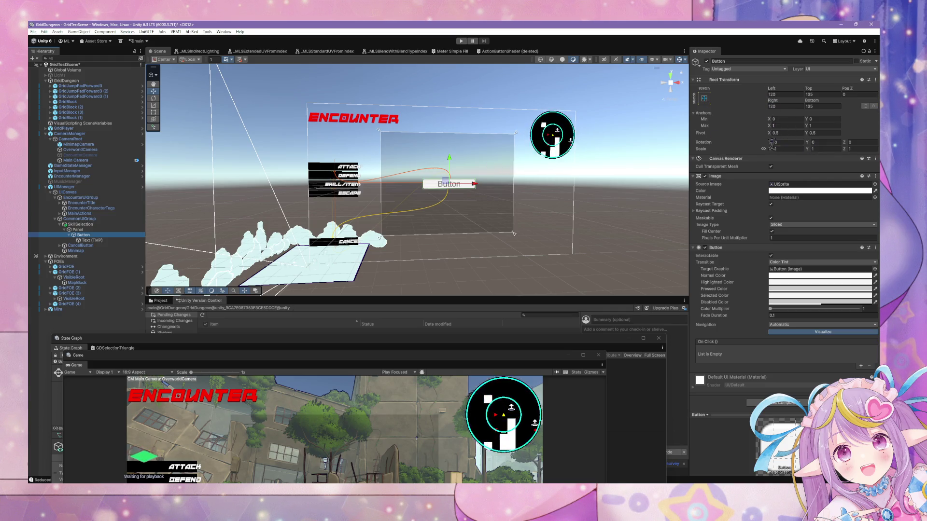
{"action": "left_click", "coordinate": [781, 126]}
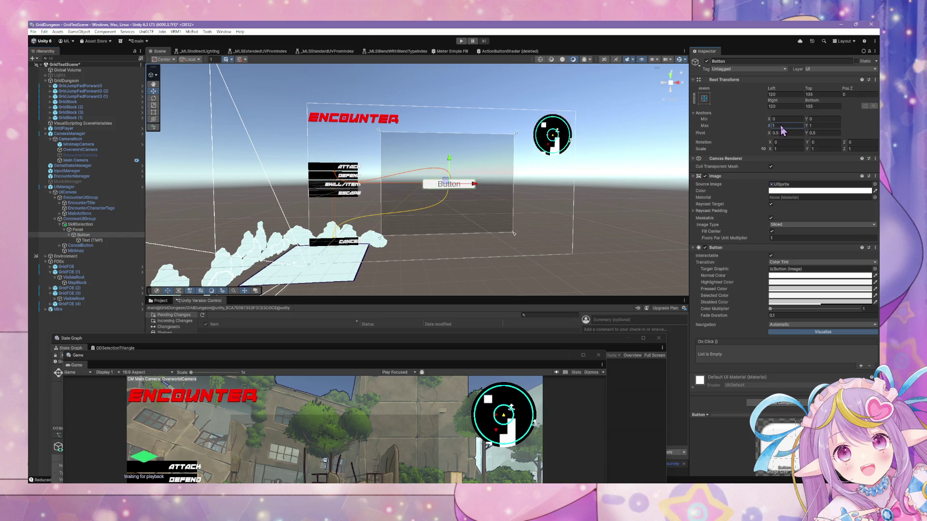
{"action": "type", "text": "0.96"}
{"action": "key", "text": "Return"}
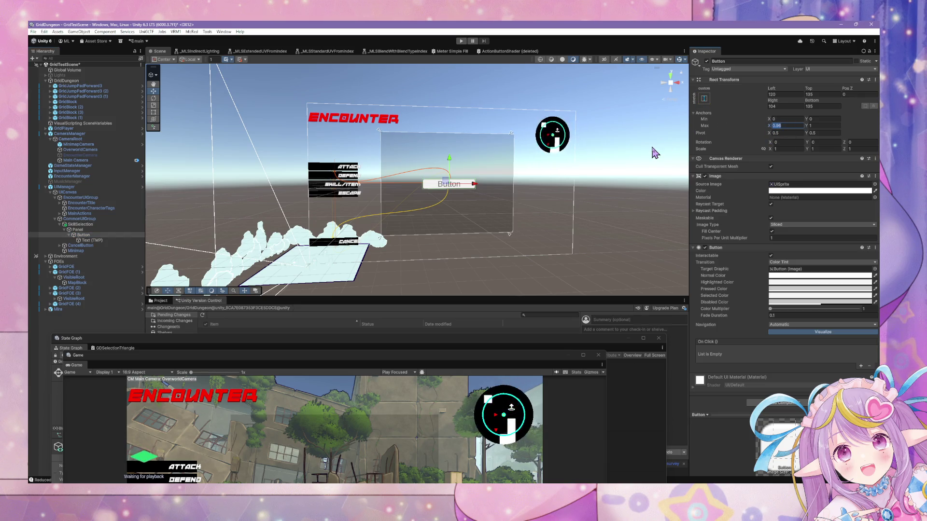
{"action": "key", "text": "ctrl+z"}
Step: Set the Button's anchor preset to top-left after trying bottom-right and centre
{"action": "left_click", "coordinate": [704, 99]}
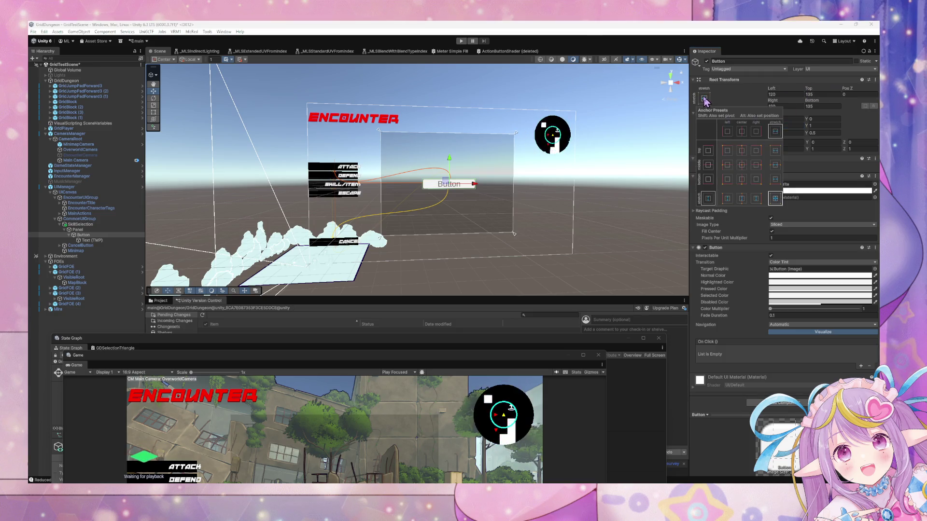
{"action": "left_click", "coordinate": [727, 150], "text": "alt+shift"}
{"action": "left_click", "coordinate": [756, 179], "text": "alt+shift"}
{"action": "left_click", "coordinate": [741, 165], "text": "alt+shift"}
{"action": "left_click", "coordinate": [727, 150], "text": "alt+shift"}
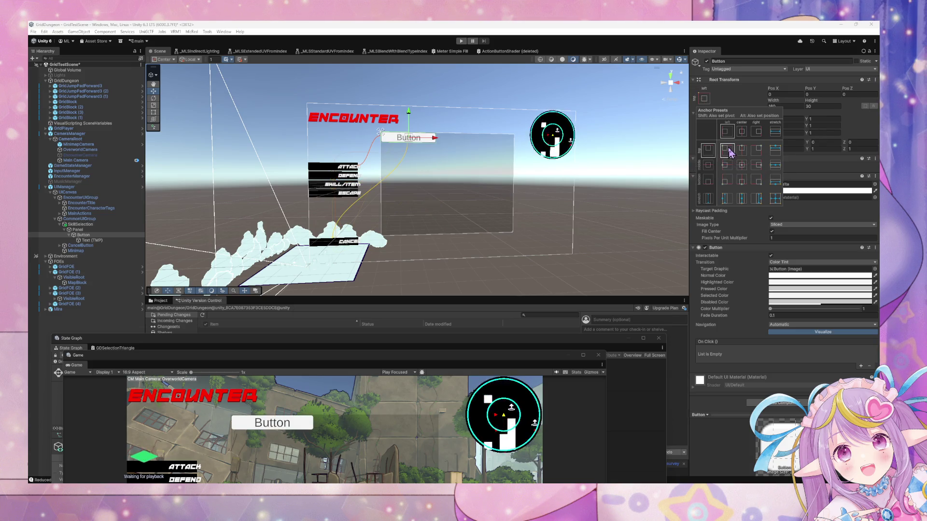
{"action": "left_click", "coordinate": [797, 135]}
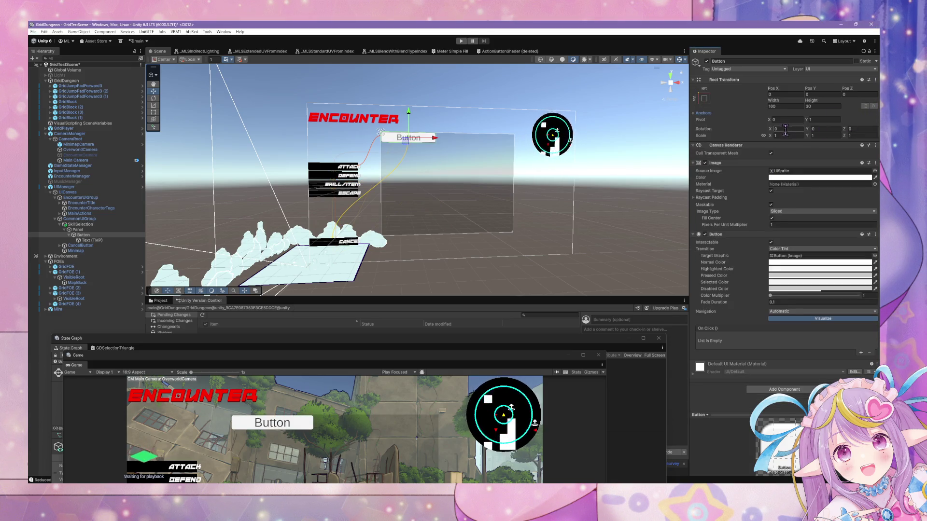
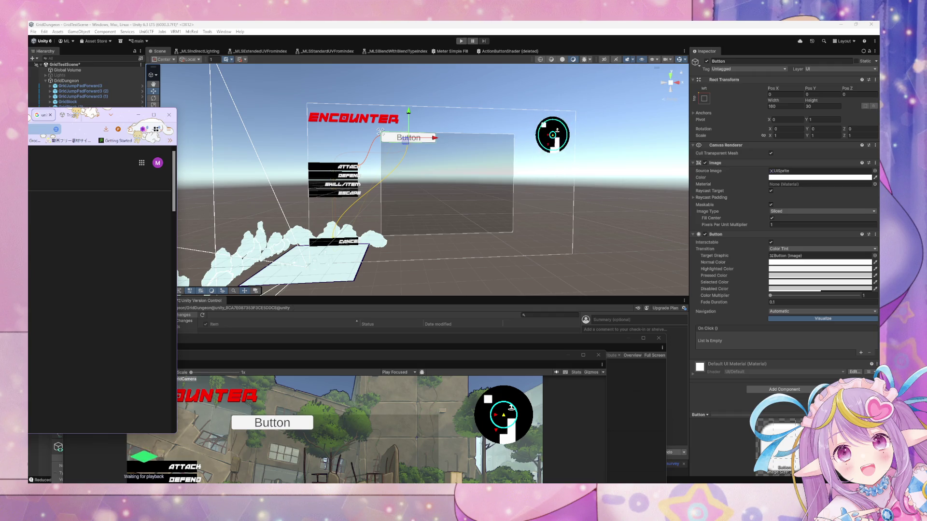
Step: After trying the full-stretch preset, anchor the Button to the left edge with vertical stretch
{"action": "left_click", "coordinate": [704, 99]}
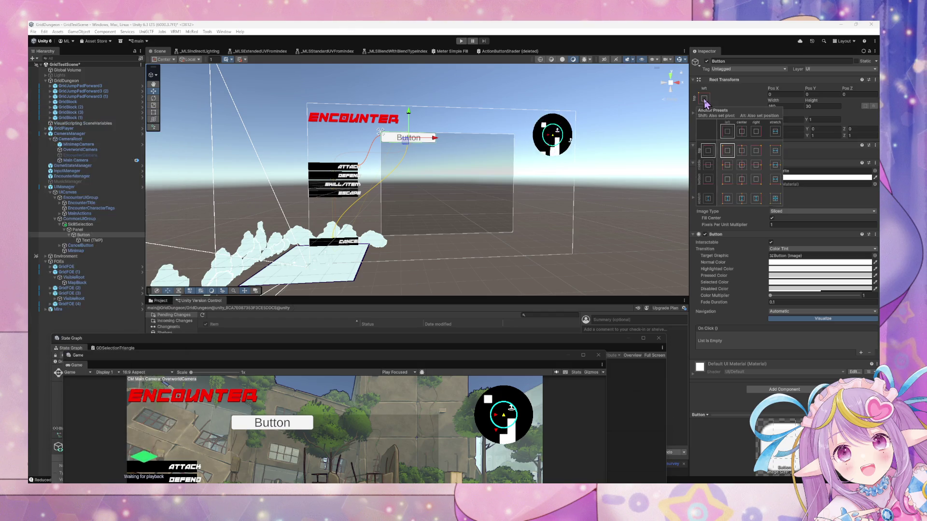
{"action": "left_click", "coordinate": [775, 199]}
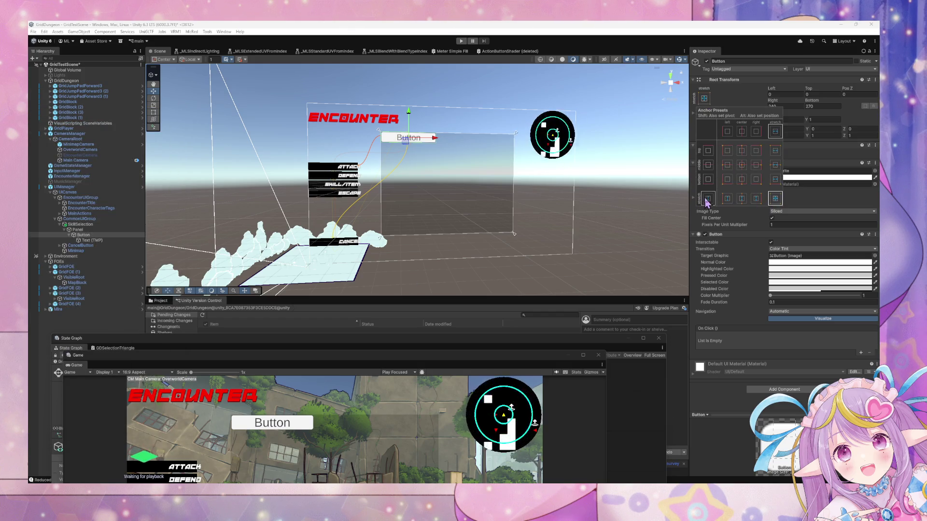
{"action": "left_click", "coordinate": [727, 198]}
{"action": "left_click", "coordinate": [741, 199]}
{"action": "left_click", "coordinate": [756, 198]}
{"action": "left_click", "coordinate": [727, 198]}
{"action": "left_click", "coordinate": [776, 131]}
{"action": "left_click", "coordinate": [727, 198]}
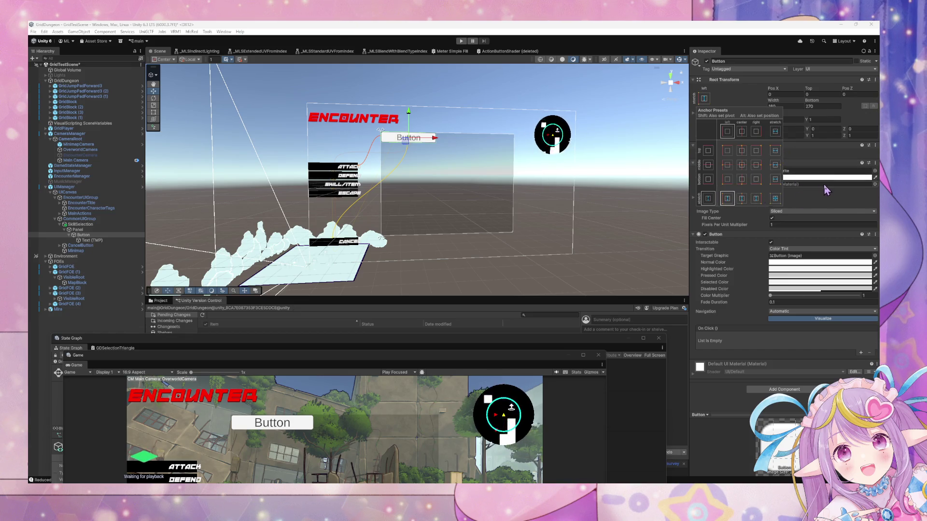
Step: Set the Button's width to 100, Anchors Min X to 0 and bottom inset to about 104
{"action": "mouse_move", "coordinate": [773, 100]}
{"action": "left_mouse_down"}
{"action": "mouse_move", "coordinate": [848, 99]}
{"action": "mouse_move", "coordinate": [607, 99]}
{"action": "left_mouse_up"}
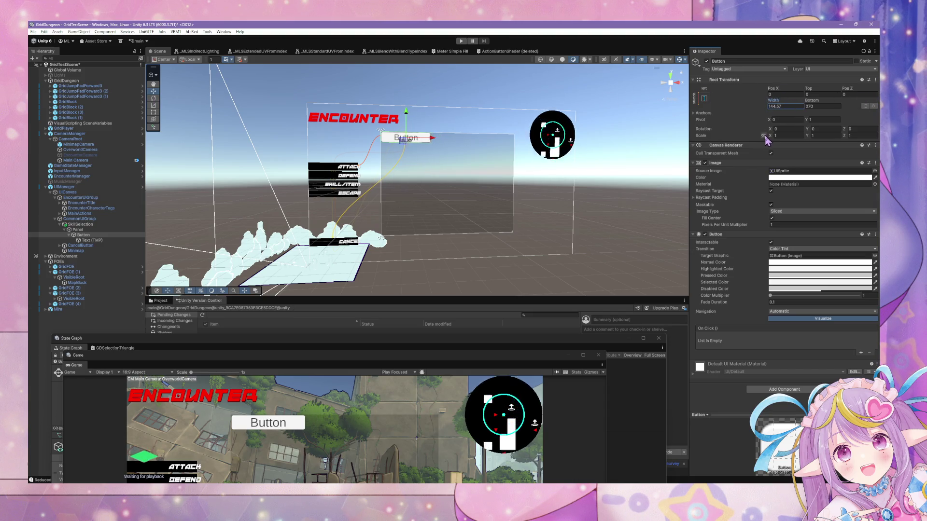
{"action": "left_click", "coordinate": [705, 113]}
{"action": "left_click", "coordinate": [783, 106]}
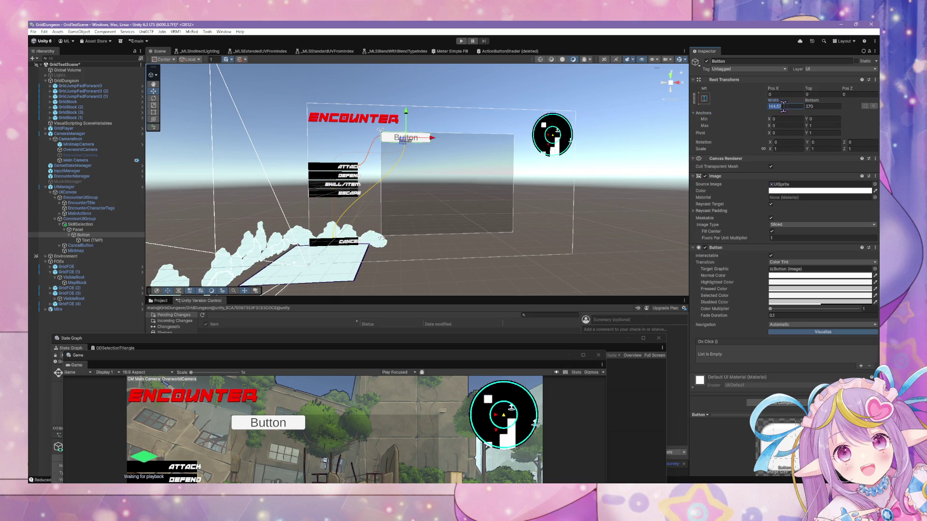
{"action": "type", "text": "100"}
{"action": "key", "text": "Tab"}
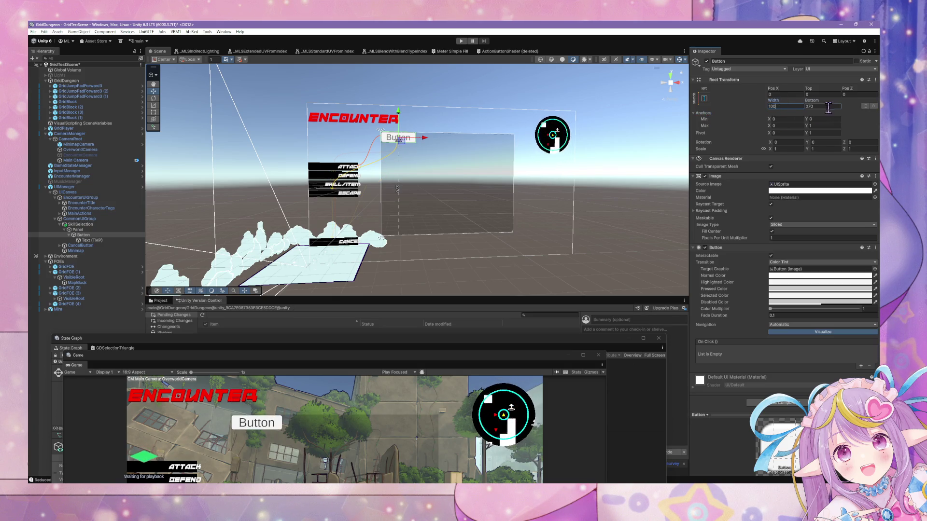
{"action": "type", "text": "100"}
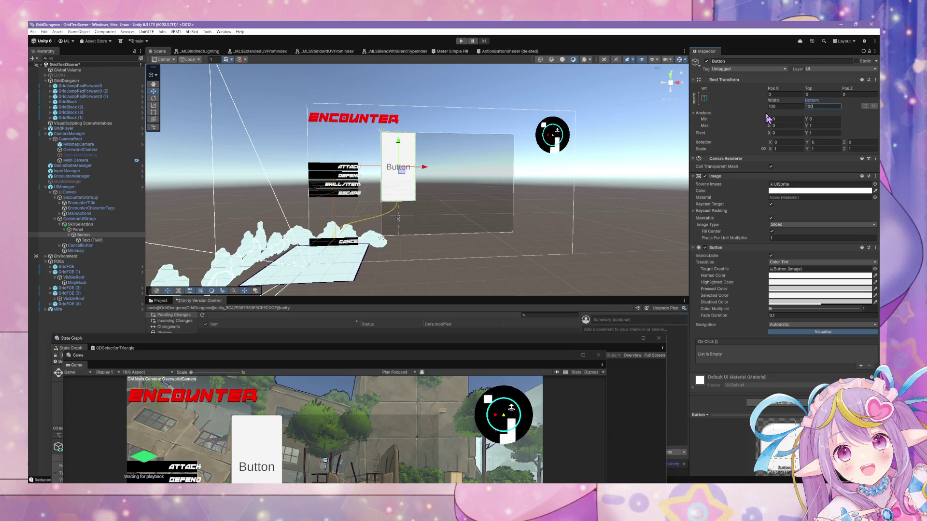
{"action": "left_click", "coordinate": [782, 119]}
{"action": "type", "text": "1"}
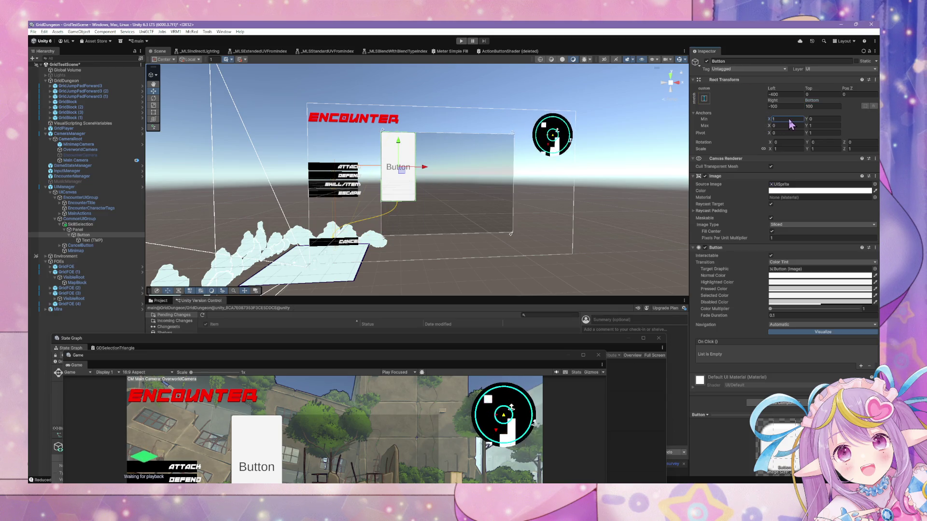
{"action": "key", "text": "BackSpace"}
{"action": "key", "text": "BackSpace"}
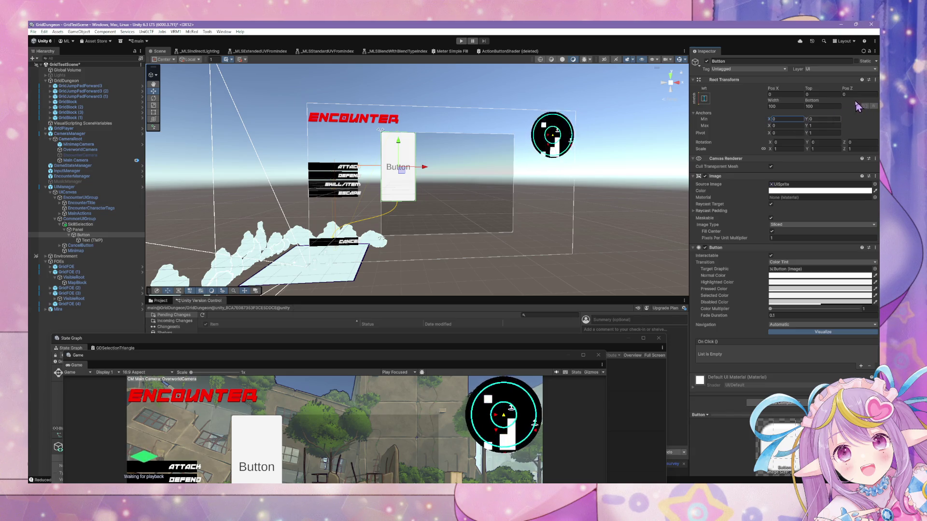
{"action": "left_click_drag", "start_coordinate": [809, 103], "coordinate": [801, 105]}
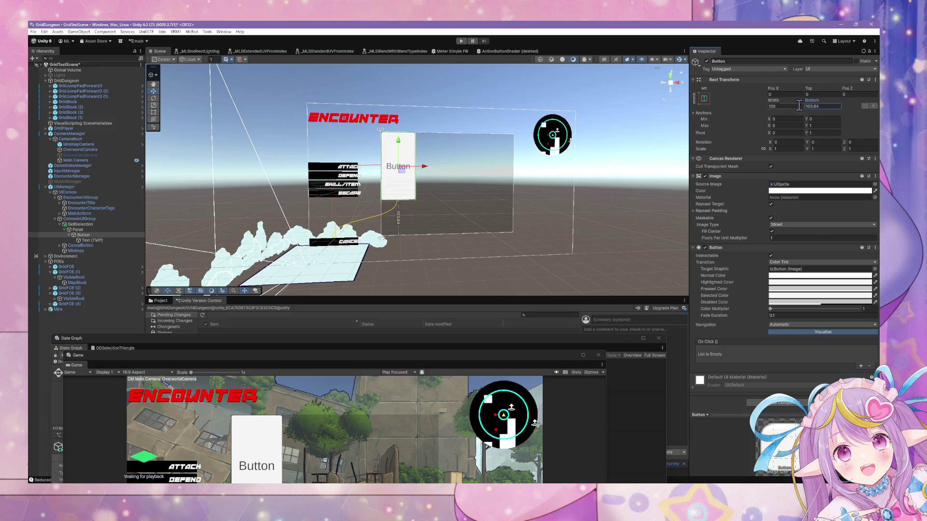
{"action": "left_click", "coordinate": [704, 98]}
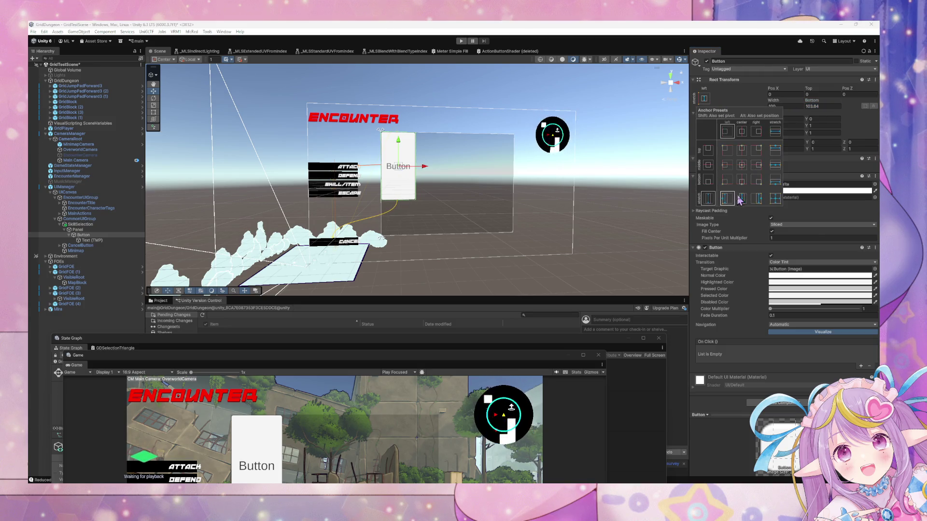
Step: Anchor the Button to stretch over the whole panel in both directions
{"action": "left_click", "coordinate": [774, 199], "text": "alt"}
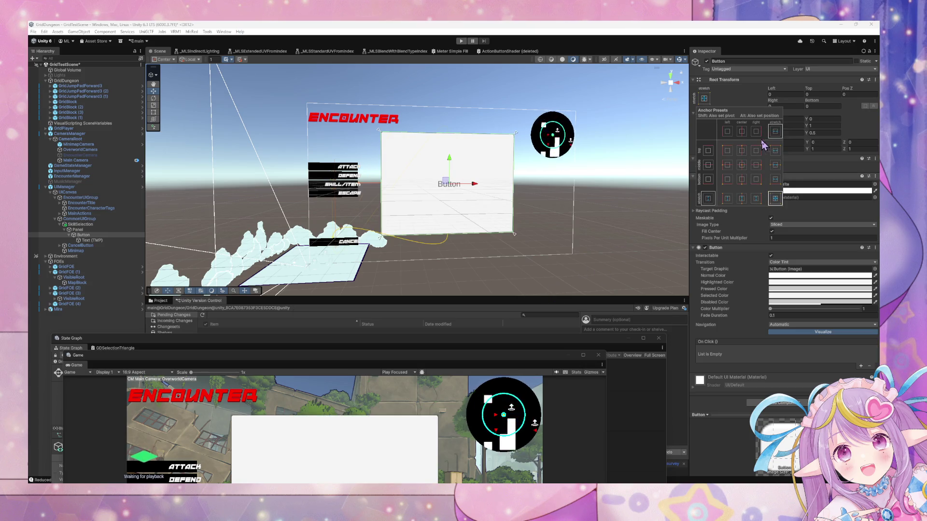
{"action": "left_click", "coordinate": [821, 121]}
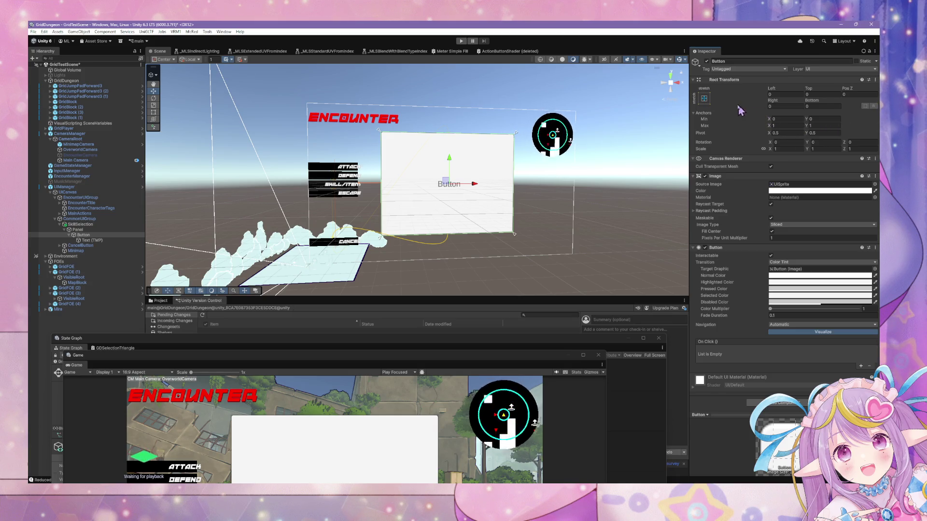
{"action": "left_click", "coordinate": [710, 99]}
{"action": "left_click", "coordinate": [859, 139]}
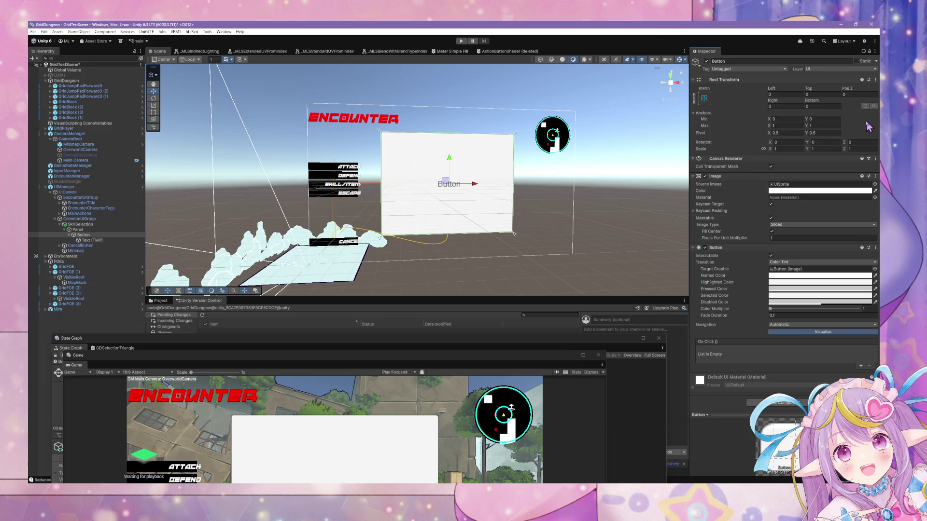
Step: Keep Anchors Max X at 1 and pull the Button's right edge in to about 192
{"action": "left_click", "coordinate": [782, 126]}
{"action": "type", "text": "0"}
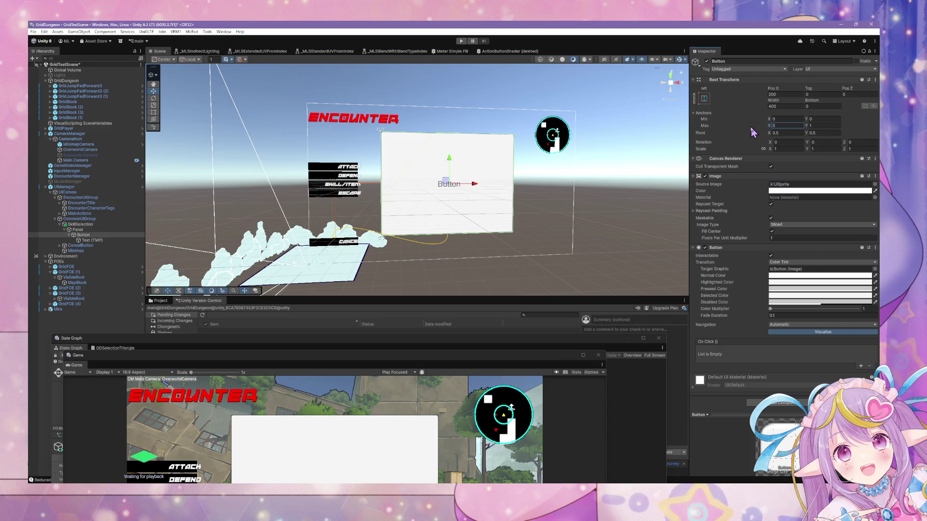
{"action": "key", "text": "BackSpace"}
{"action": "type", "text": "1"}
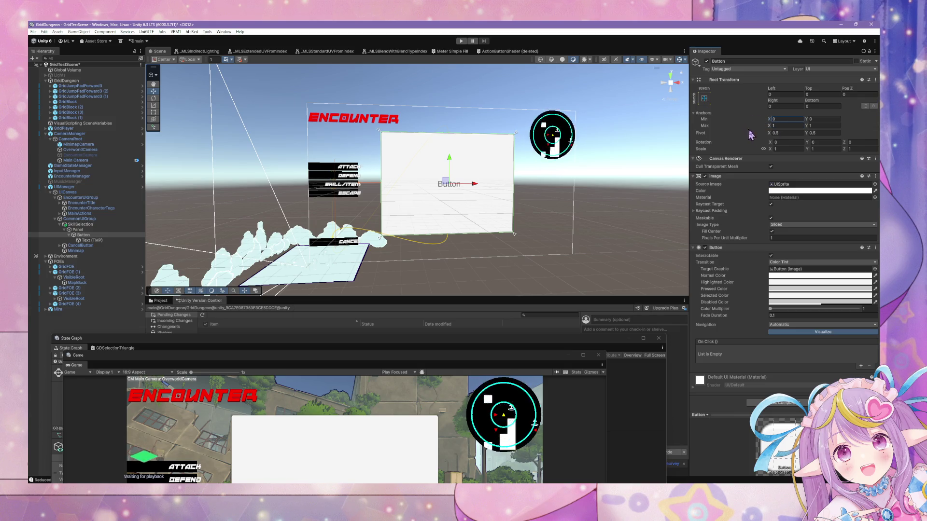
{"action": "left_click", "coordinate": [771, 134]}
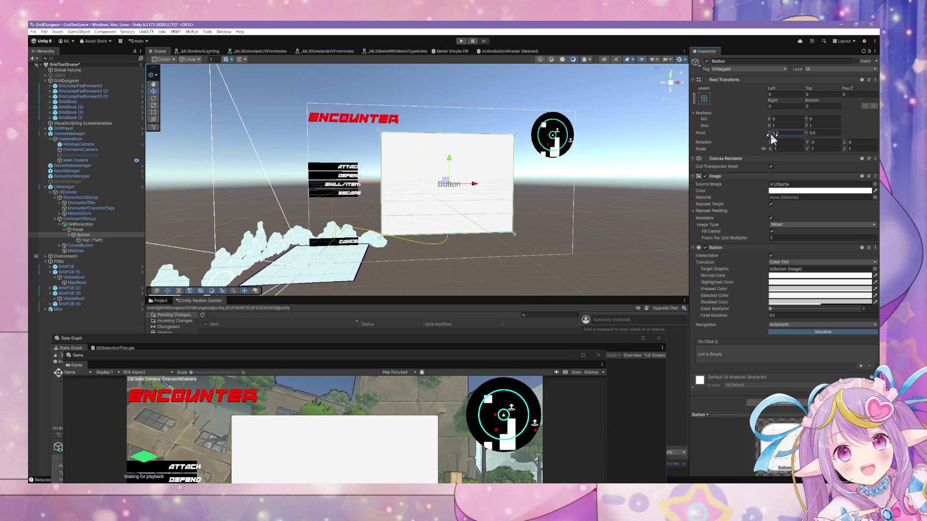
{"action": "mouse_move", "coordinate": [770, 98]}
{"action": "left_mouse_down"}
{"action": "mouse_move", "coordinate": [859, 101]}
{"action": "mouse_move", "coordinate": [58, 104]}
{"action": "mouse_move", "coordinate": [416, 118]}
{"action": "mouse_move", "coordinate": [250, 159]}
{"action": "mouse_move", "coordinate": [366, 130]}
{"action": "left_mouse_up"}
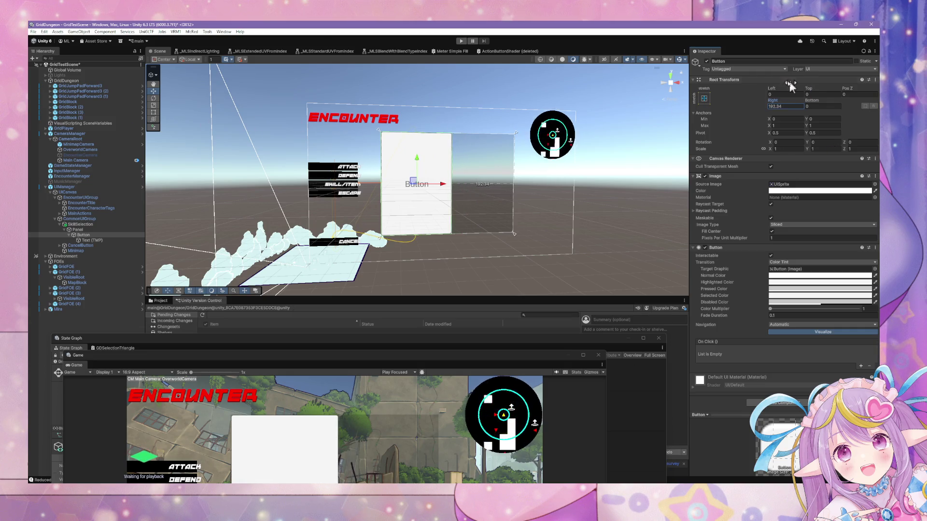
Step: Narrow the Button by setting its Right inset to 300
{"action": "mouse_move", "coordinate": [774, 104]}
{"action": "left_mouse_down"}
{"action": "mouse_move", "coordinate": [270, 116]}
{"action": "mouse_move", "coordinate": [610, 140]}
{"action": "left_mouse_up"}
{"action": "left_click_drag", "start_coordinate": [772, 107], "coordinate": [792, 114]}
{"action": "type", "text": "300"}
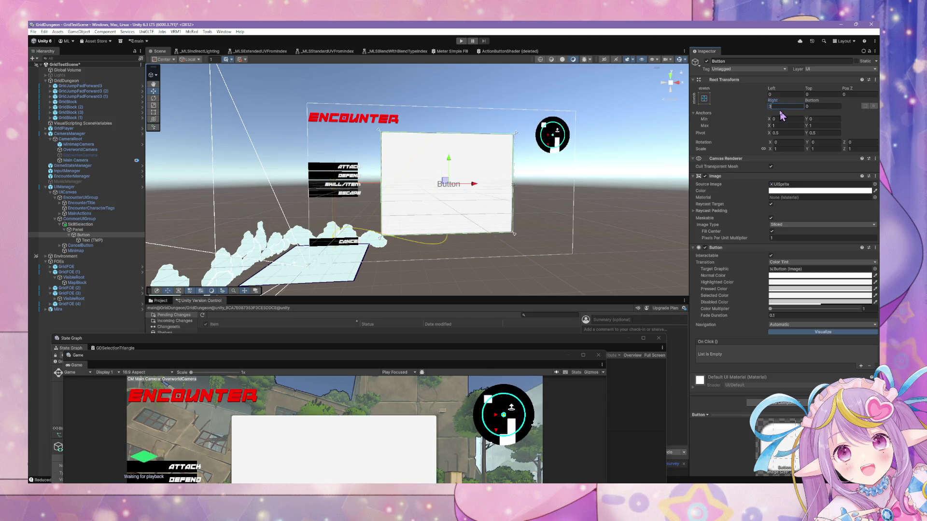
{"action": "key", "text": "BackSpace"}
{"action": "key", "text": "BackSpace"}
{"action": "key", "text": "BackSpace"}
{"action": "type", "text": "400300"}
{"action": "key", "text": "BackSpace"}
{"action": "key", "text": "BackSpace"}
{"action": "key", "text": "BackSpace"}
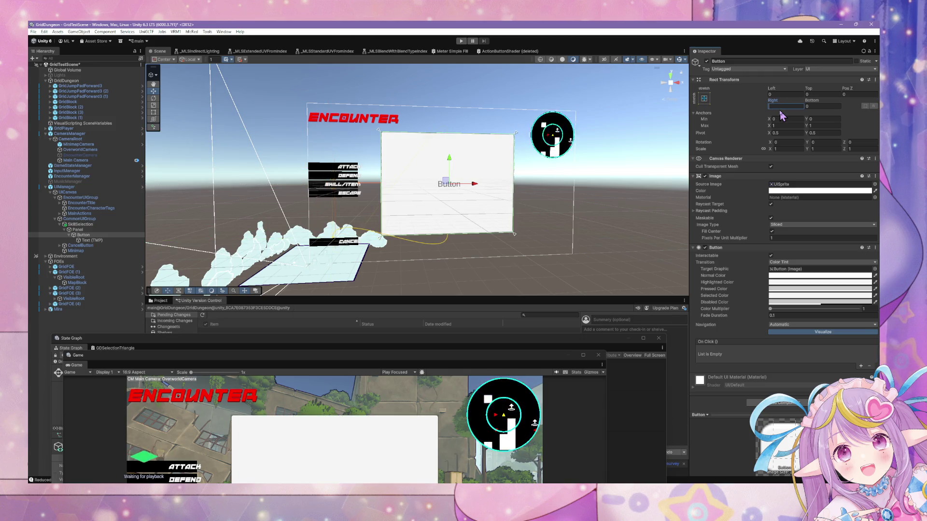
{"action": "type", "text": "300"}
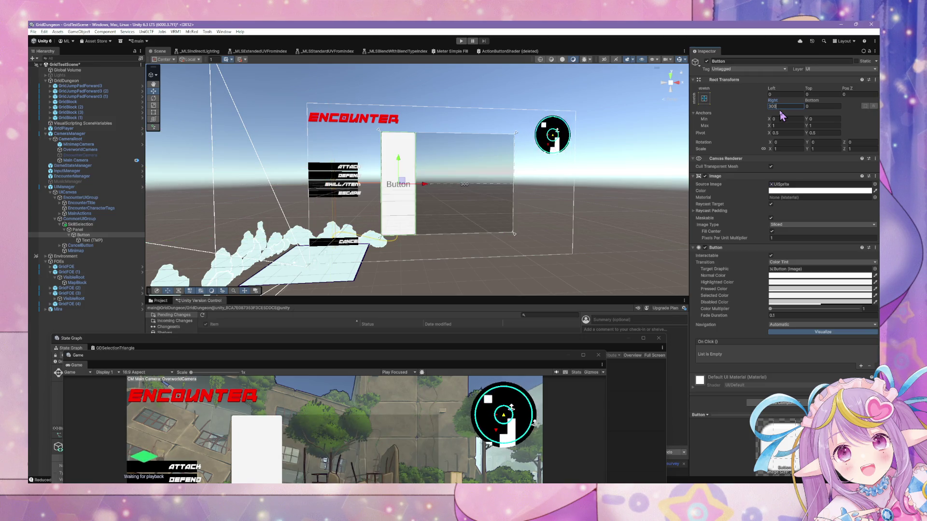
Step: Try Bottom insets of 200, 100, 400 and 325, then clear Bottom back to 0
{"action": "left_click", "coordinate": [806, 106]}
{"action": "type", "text": "300"}
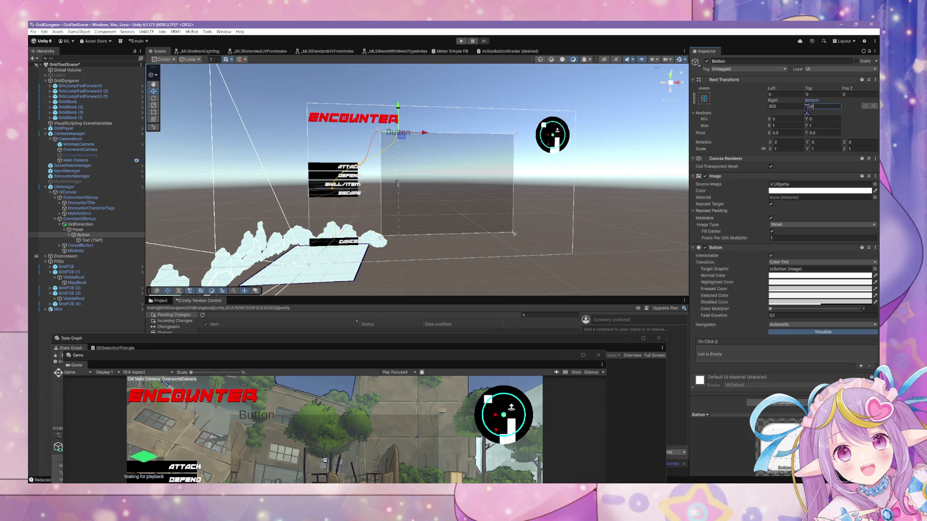
{"action": "key", "text": "BackSpace"}
{"action": "key", "text": "BackSpace"}
{"action": "key", "text": "BackSpace"}
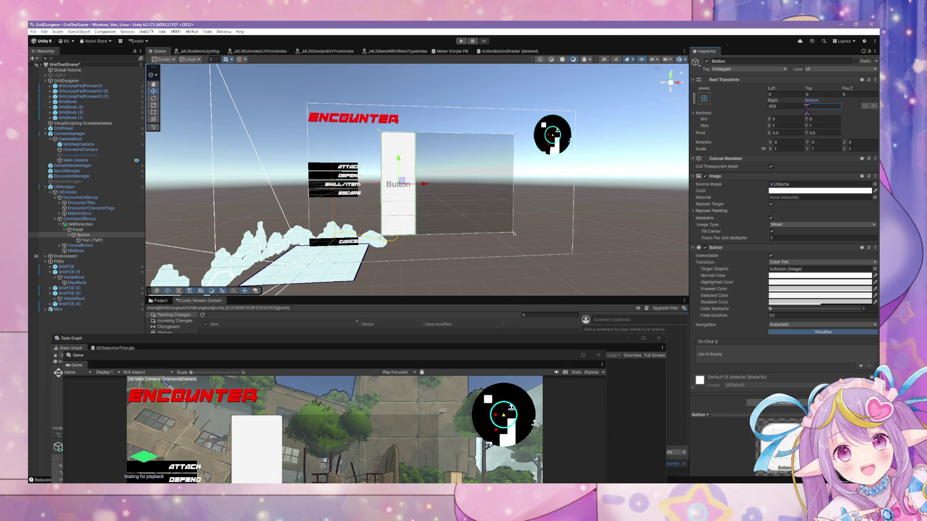
{"action": "type", "text": "200"}
{"action": "key", "text": "BackSpace"}
{"action": "key", "text": "BackSpace"}
{"action": "key", "text": "BackSpace"}
{"action": "type", "text": "100"}
{"action": "key", "text": "BackSpace"}
{"action": "key", "text": "BackSpace"}
{"action": "key", "text": "BackSpace"}
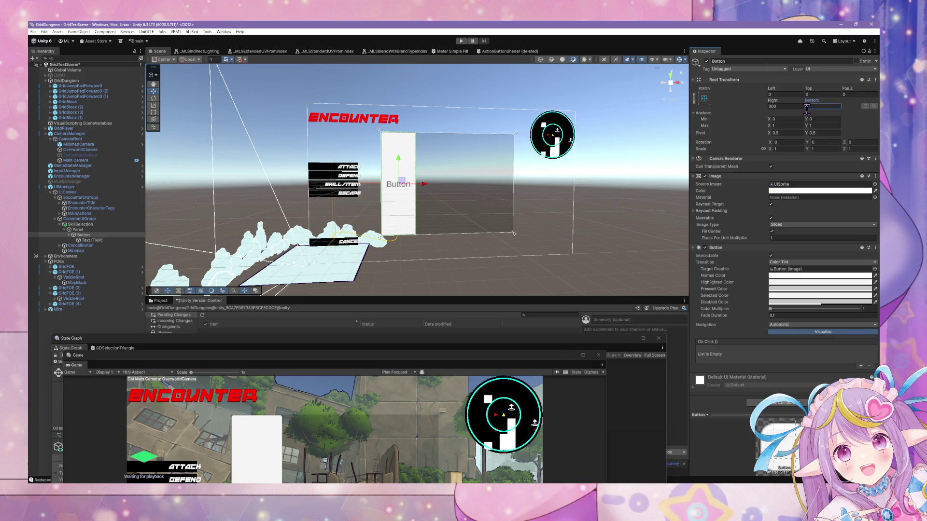
{"action": "type", "text": "400"}
{"action": "key", "text": "BackSpace"}
{"action": "key", "text": "BackSpace"}
{"action": "key", "text": "BackSpace"}
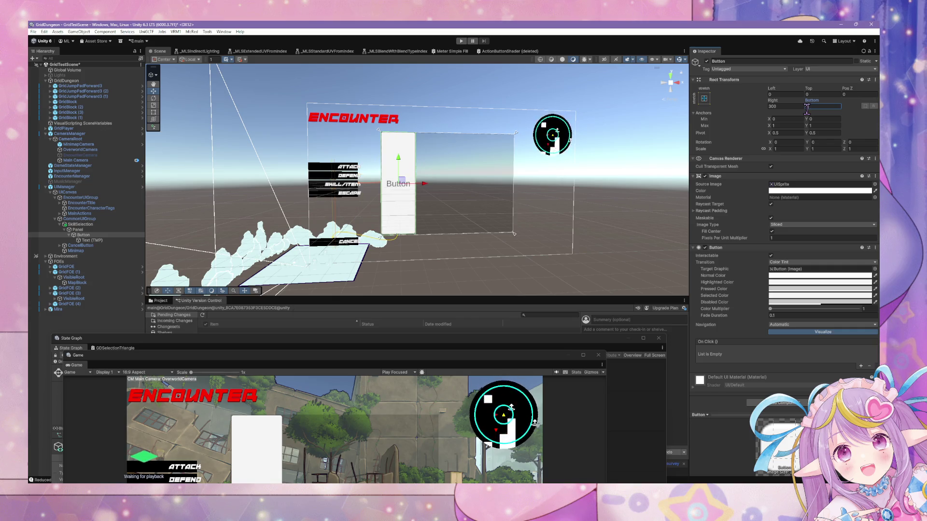
{"action": "type", "text": "400"}
{"action": "key", "text": "BackSpace"}
{"action": "key", "text": "BackSpace"}
{"action": "key", "text": "BackSpace"}
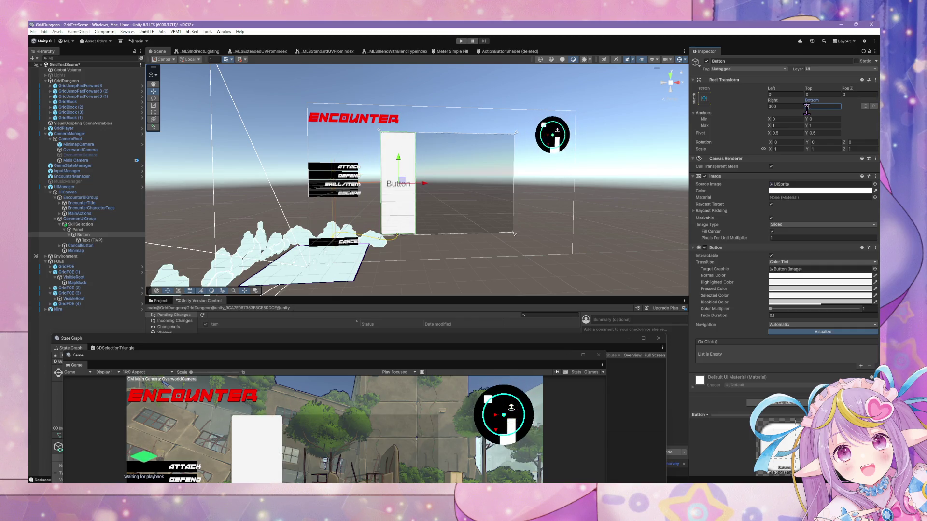
{"action": "type", "text": "325"}
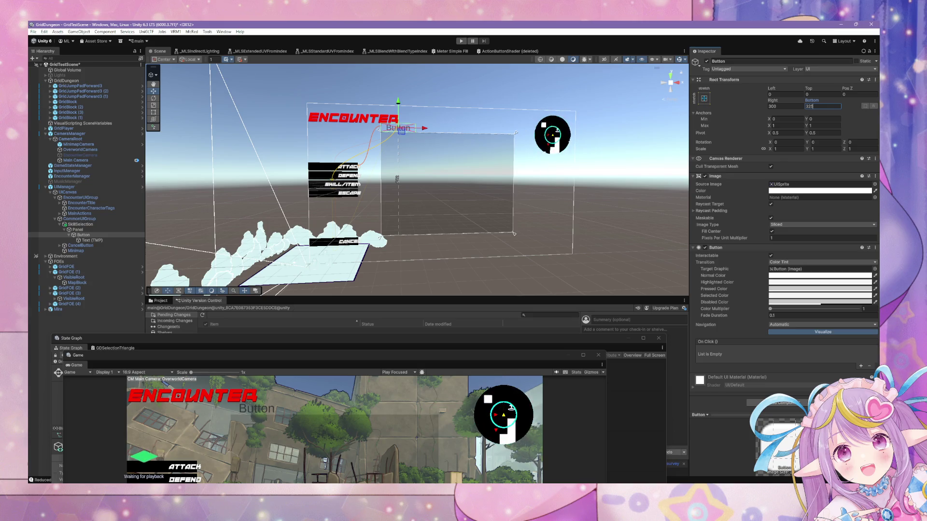
{"action": "key", "text": "BackSpace"}
{"action": "key", "text": "BackSpace"}
{"action": "key", "text": "BackSpace"}
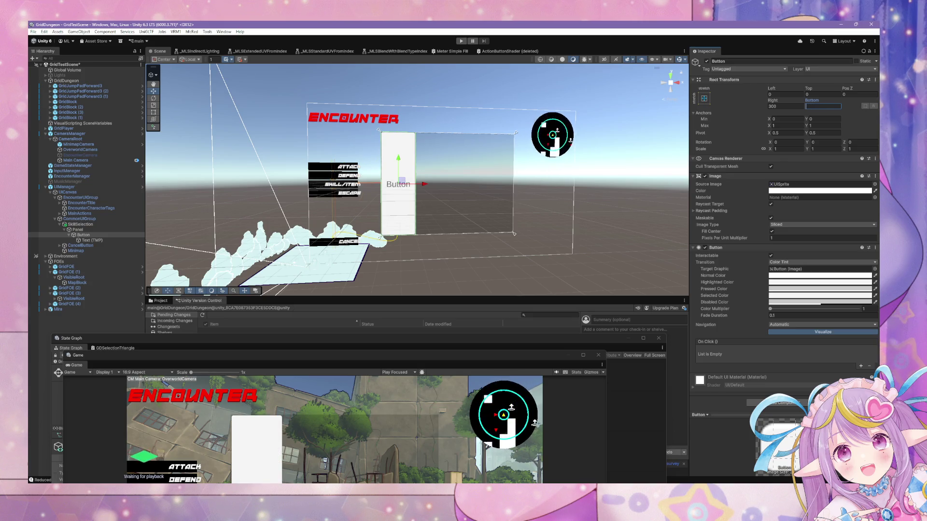
Step: Anchor the Button along the Panel's left edge with the left-stretch preset
{"action": "left_click", "coordinate": [704, 98]}
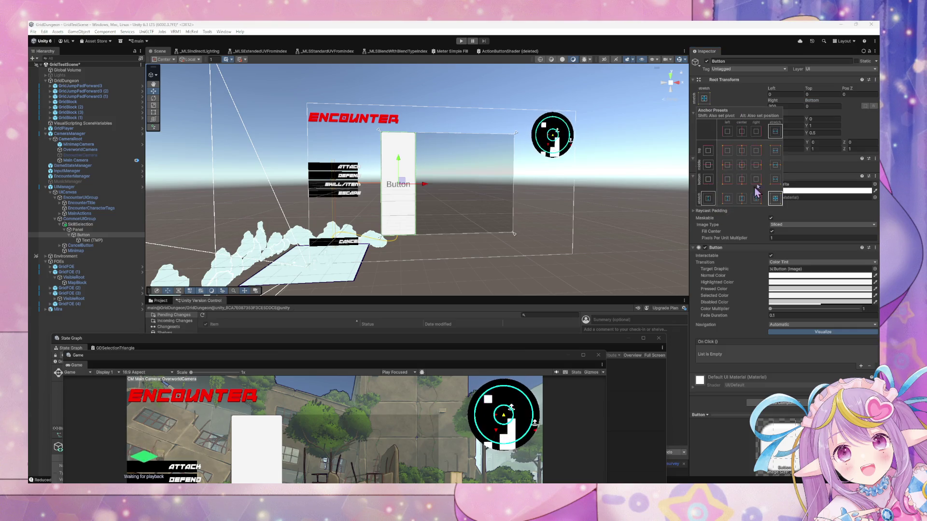
{"action": "key", "text": "alt"}
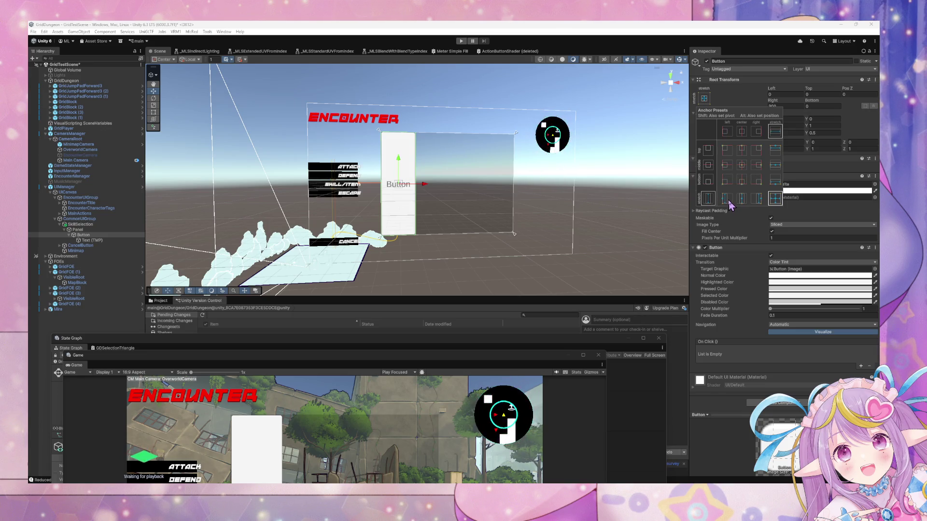
{"action": "left_click", "coordinate": [728, 199], "text": "alt"}
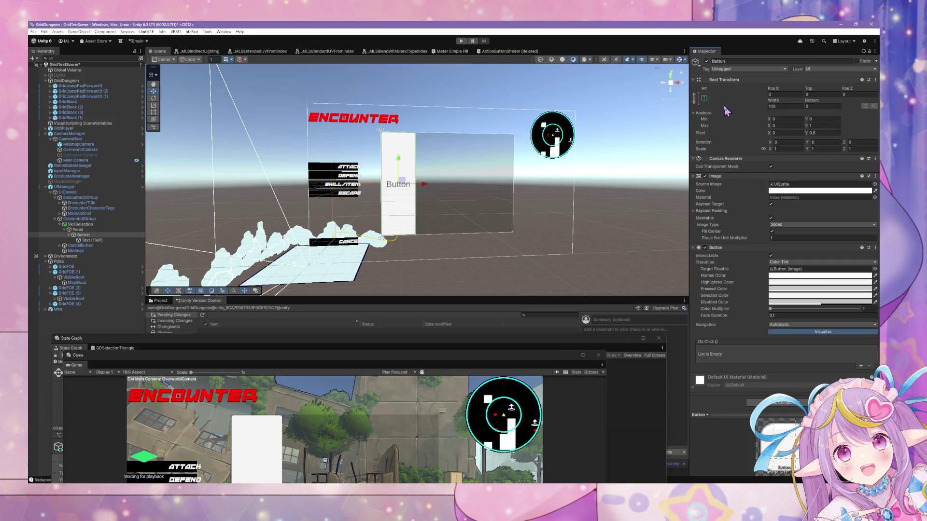
{"action": "left_click", "coordinate": [729, 165]}
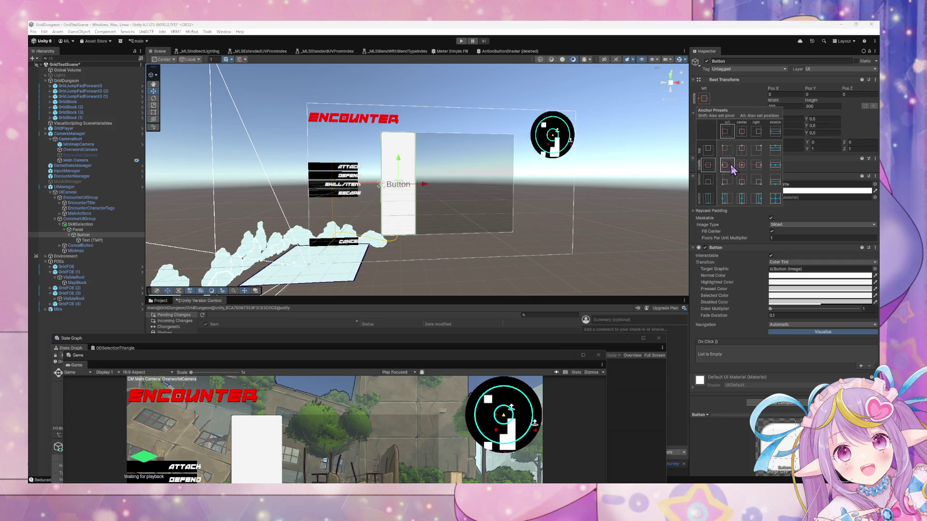
{"action": "left_click", "coordinate": [728, 149], "text": "alt+shift"}
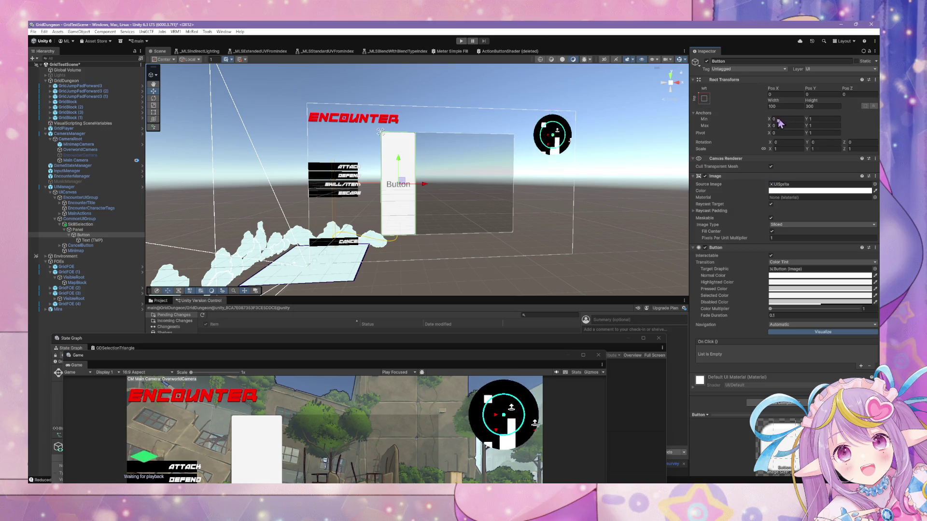
{"action": "left_click", "coordinate": [703, 98]}
{"action": "left_click", "coordinate": [727, 198]}
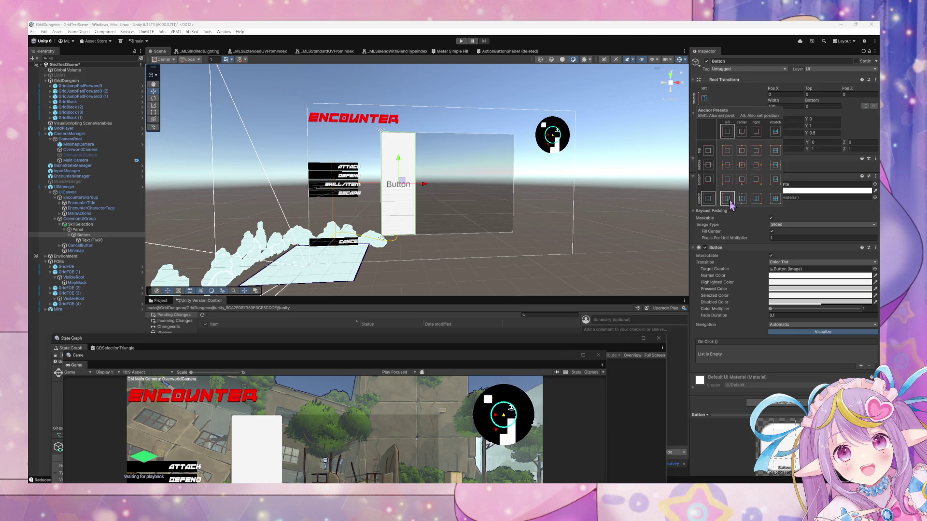
{"action": "left_click", "coordinate": [864, 140]}
Step: Set the Button's Pos X to 0 and its width to 100
{"action": "left_click_drag", "start_coordinate": [778, 92], "coordinate": [777, 91]}
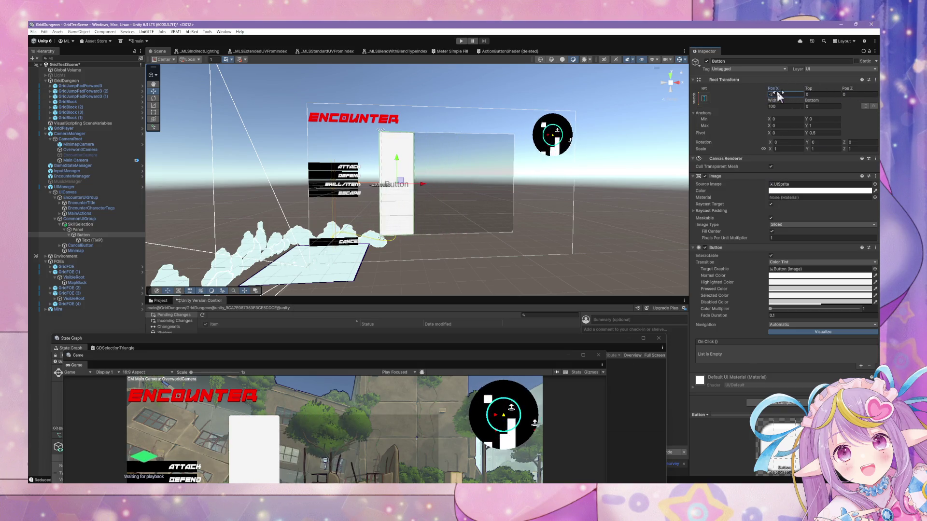
{"action": "left_click", "coordinate": [778, 95]}
{"action": "type", "text": "0"}
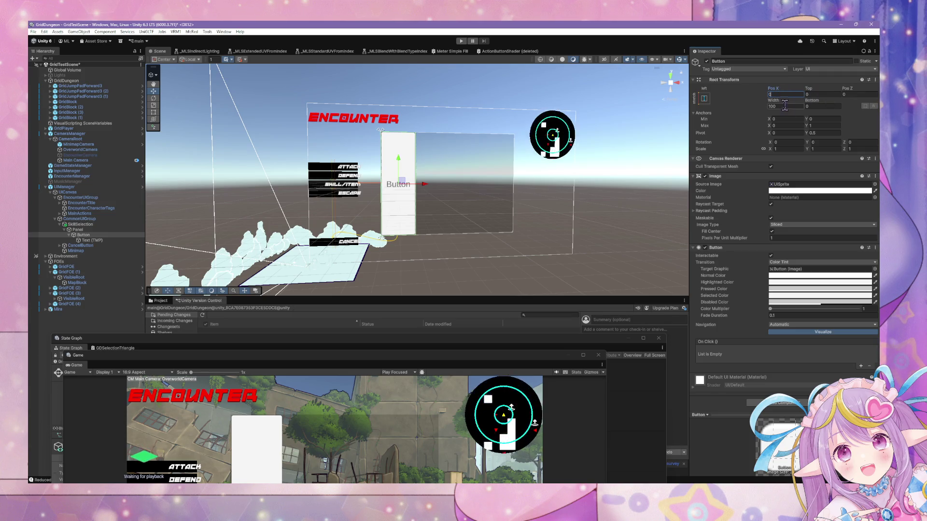
{"action": "left_click_drag", "start_coordinate": [776, 101], "coordinate": [728, 101]}
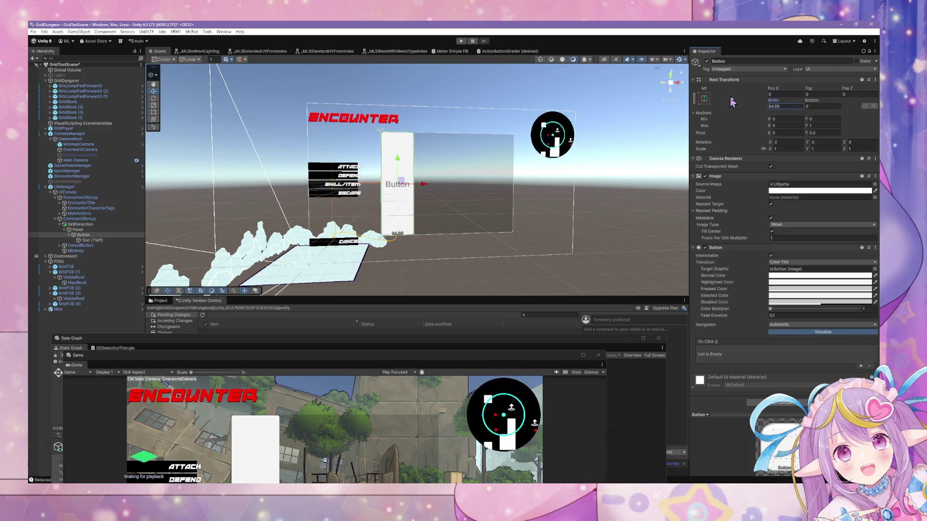
{"action": "type", "text": "100"}
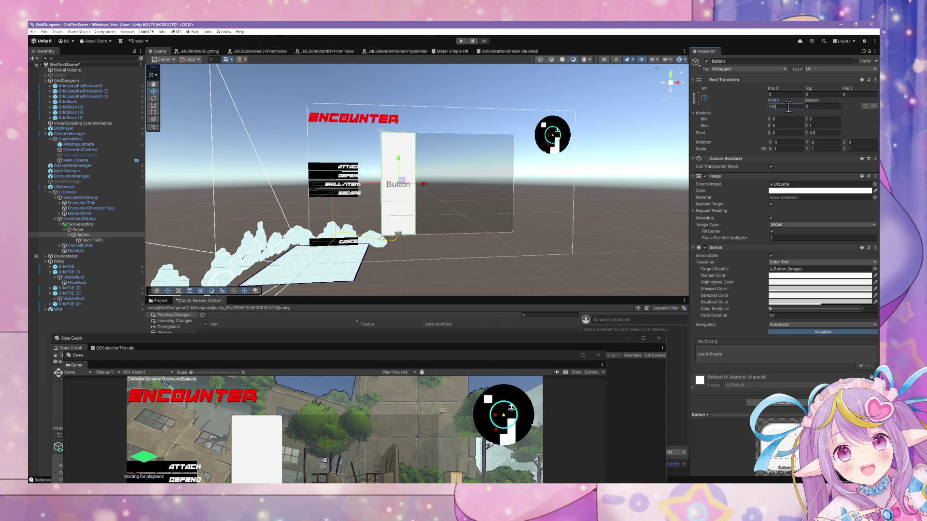
Step: Set the Button's Bottom offset to 275, then delete the placeholder Button
{"action": "left_click", "coordinate": [809, 105]}
{"action": "type", "text": "100"}
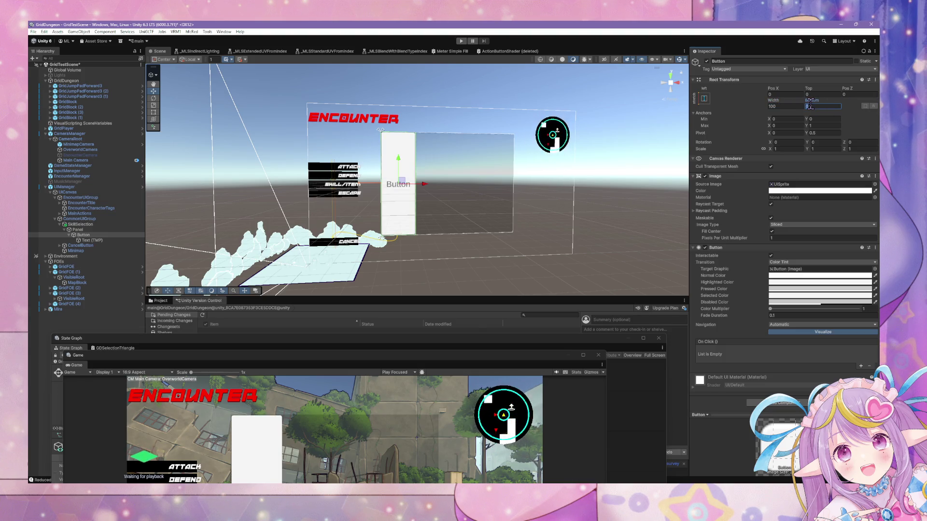
{"action": "key", "text": "BackSpace"}
{"action": "key", "text": "BackSpace"}
{"action": "key", "text": "BackSpace"}
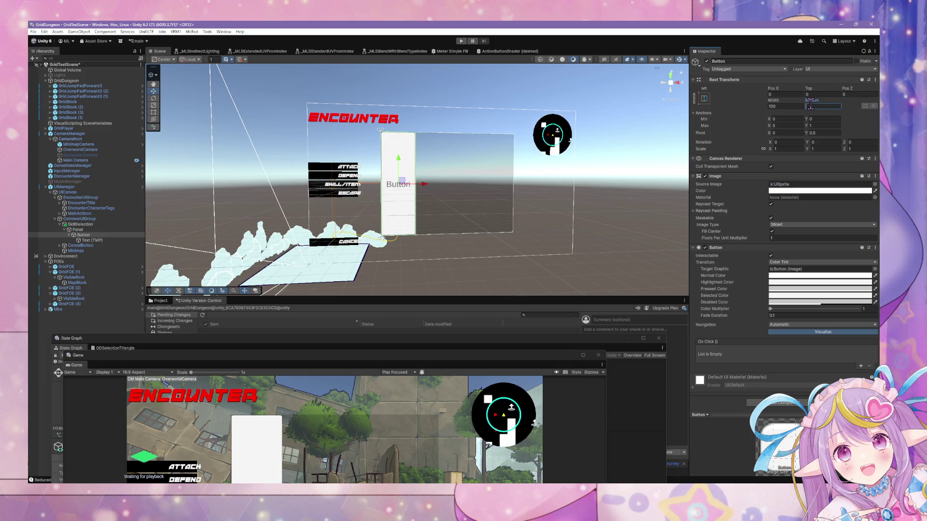
{"action": "type", "text": "150"}
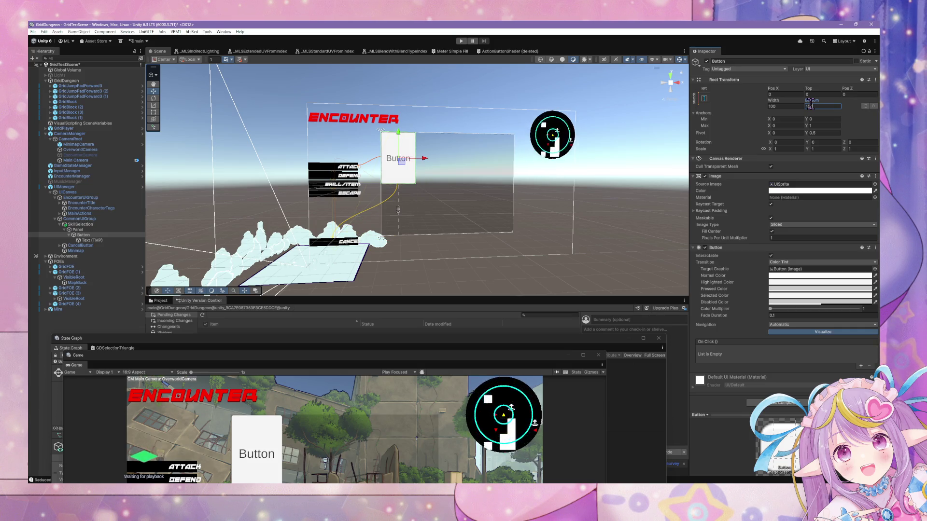
{"action": "key", "text": "BackSpace"}
{"action": "key", "text": "BackSpace"}
{"action": "key", "text": "BackSpace"}
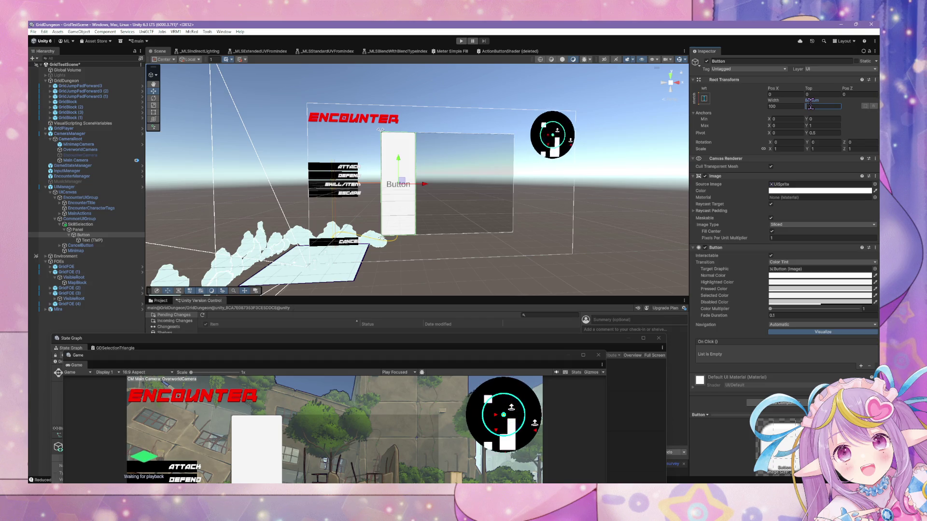
{"action": "type", "text": "20"}
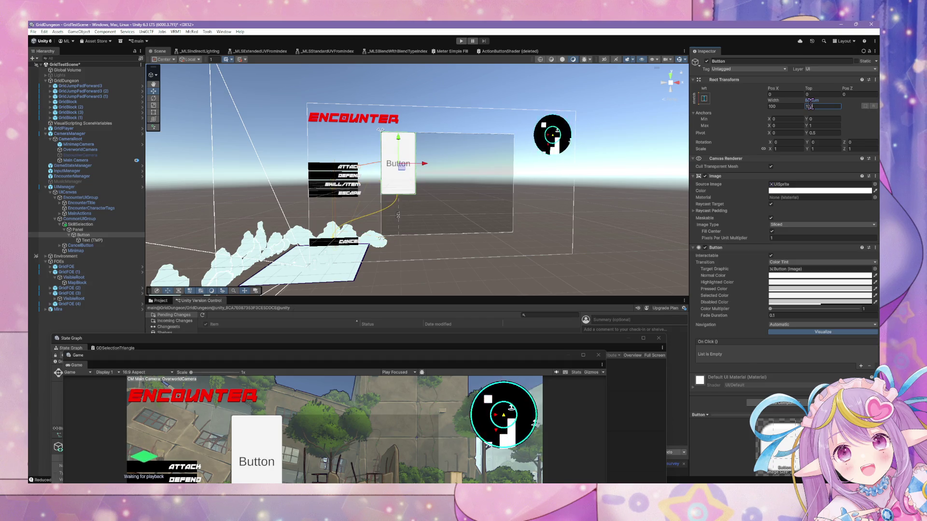
{"action": "key", "text": "BackSpace"}
{"action": "key", "text": "BackSpace"}
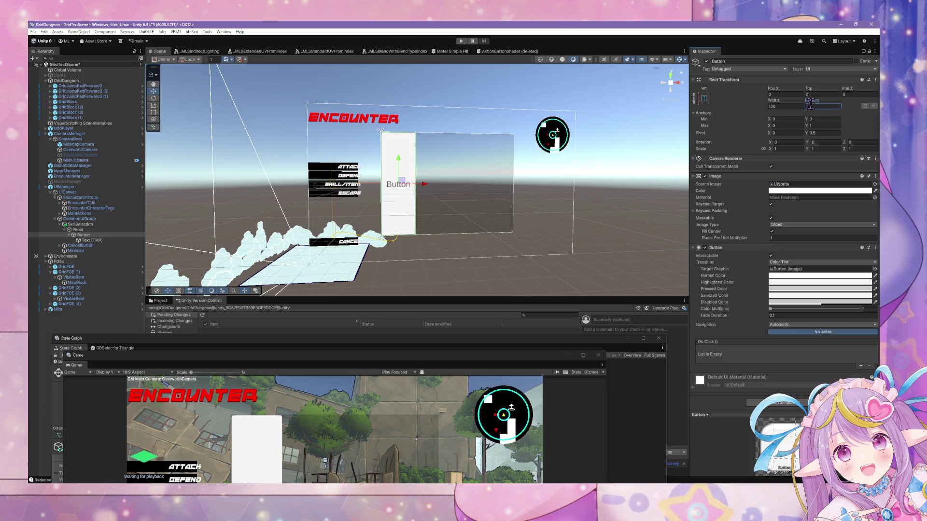
{"action": "type", "text": "200"}
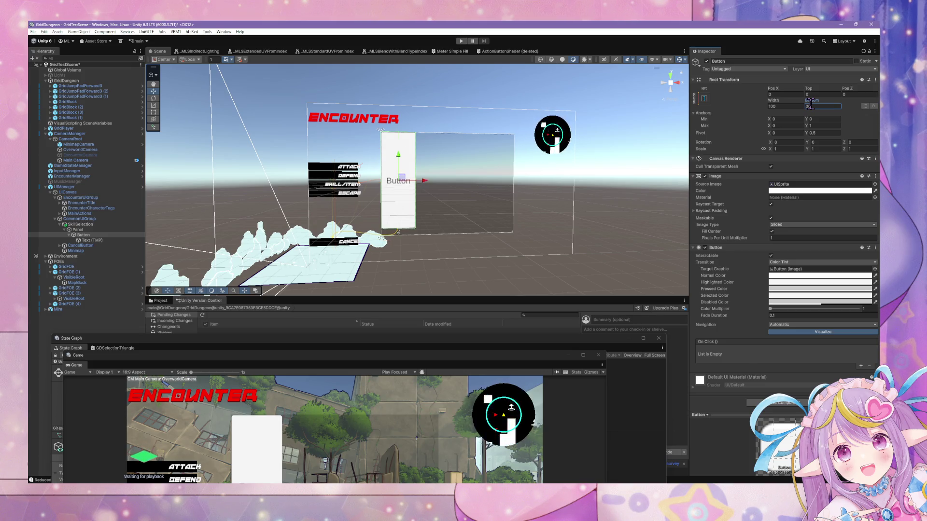
{"action": "key", "text": "BackSpace"}
{"action": "key", "text": "BackSpace"}
{"action": "type", "text": "50"}
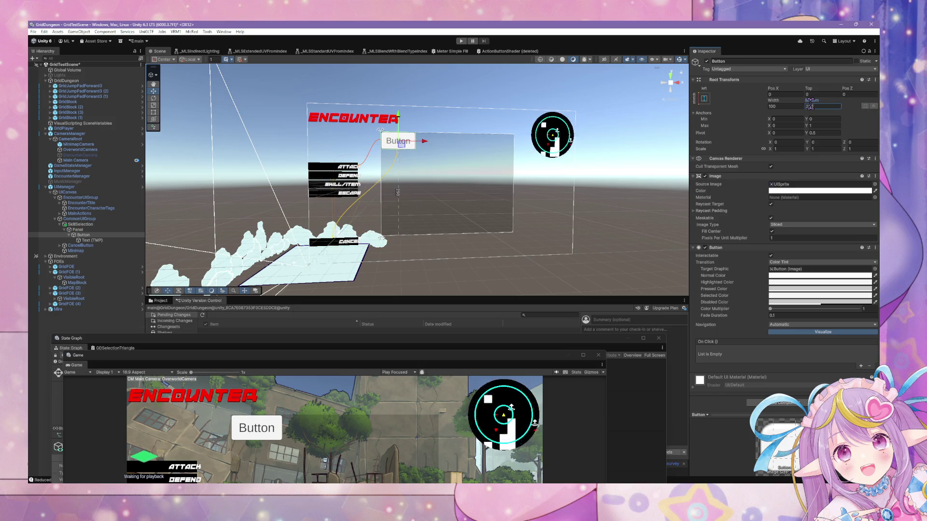
{"action": "key", "text": "BackSpace"}
{"action": "key", "text": "BackSpace"}
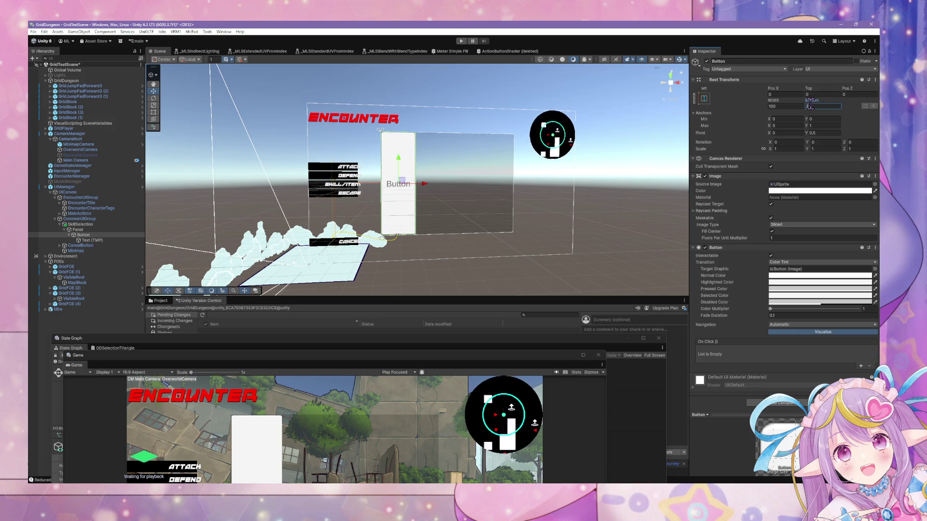
{"action": "type", "text": "75"}
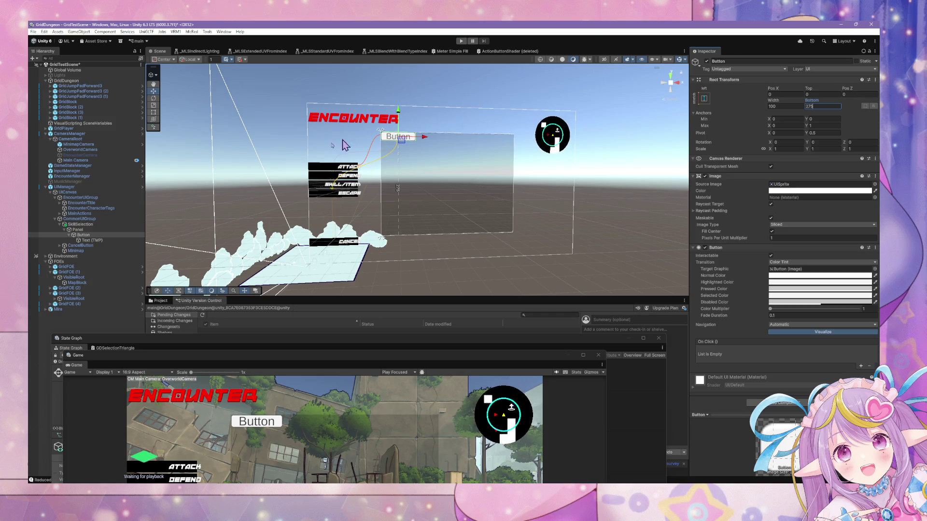
{"action": "left_click", "coordinate": [96, 235]}
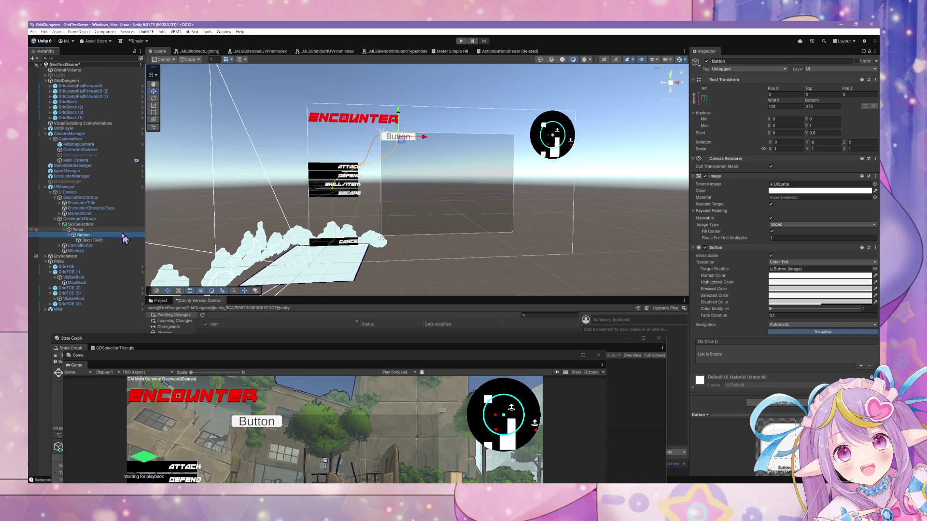
{"action": "key", "text": "Delete"}
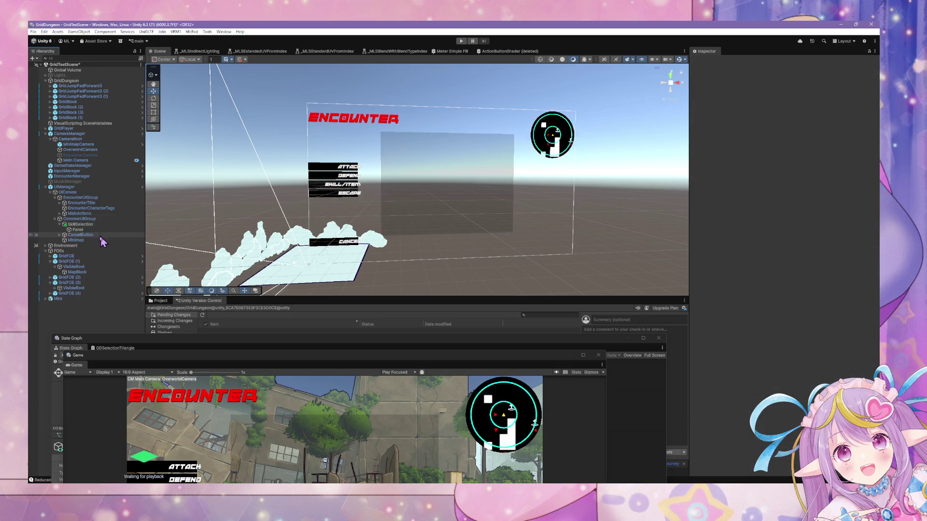
Step: Copy AttackButton from MainActions and paste it into the SkillSelection Panel
{"action": "left_click", "coordinate": [60, 213]}
{"action": "left_click", "coordinate": [80, 218]}
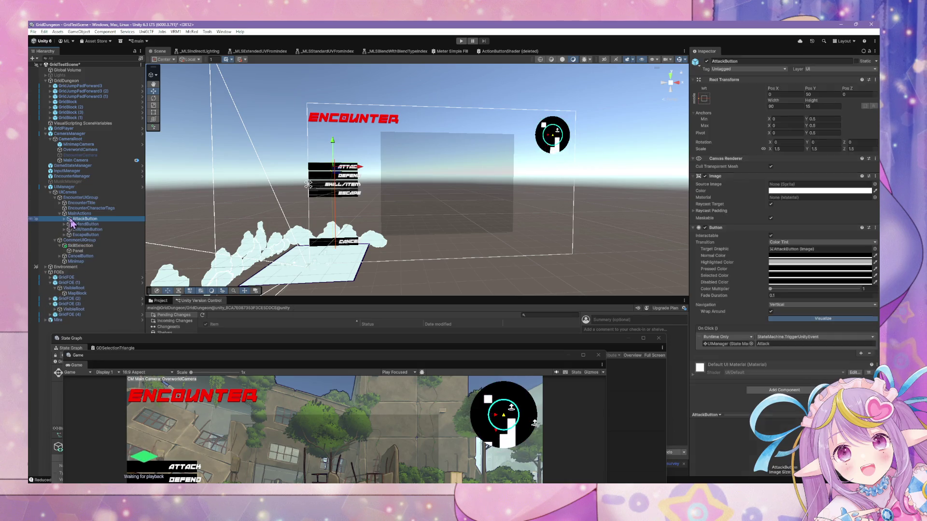
{"action": "left_click", "coordinate": [82, 251]}
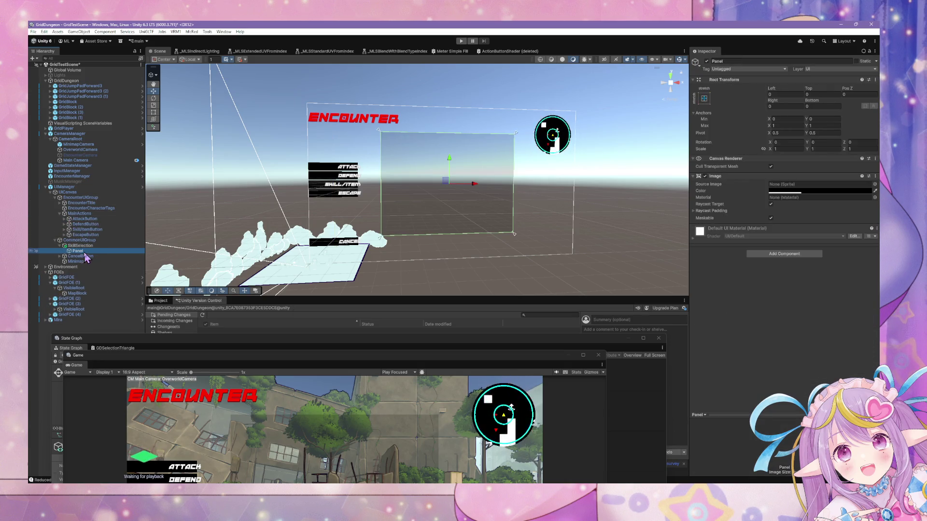
{"action": "key", "text": "ctrl+shift+v"}
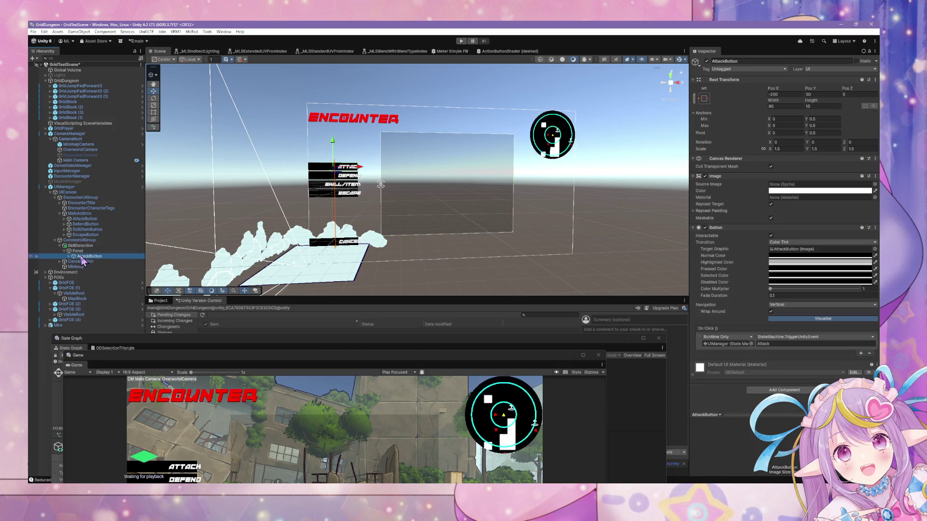
Step: Rename the pasted button copy to SkillItemButton
{"action": "left_click", "coordinate": [733, 61]}
{"action": "type", "text": "SkillItem"}
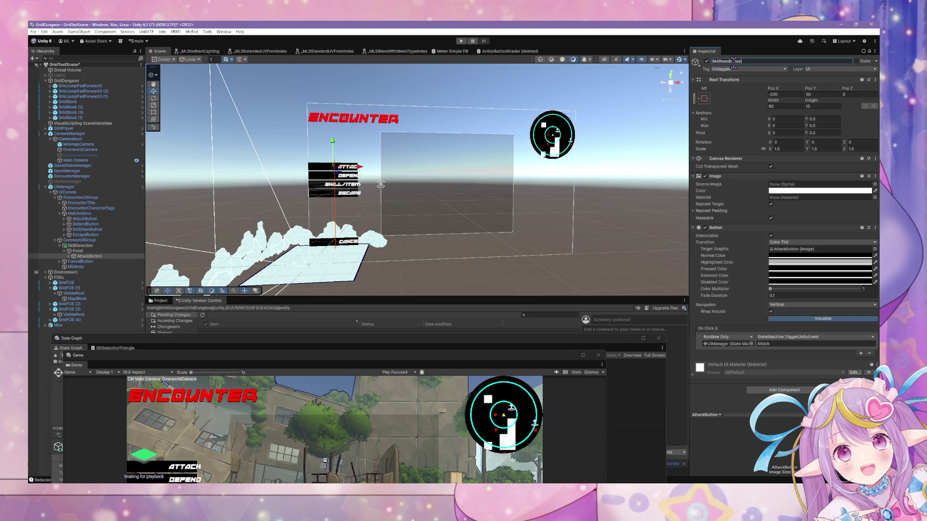
{"action": "key", "text": "Return"}
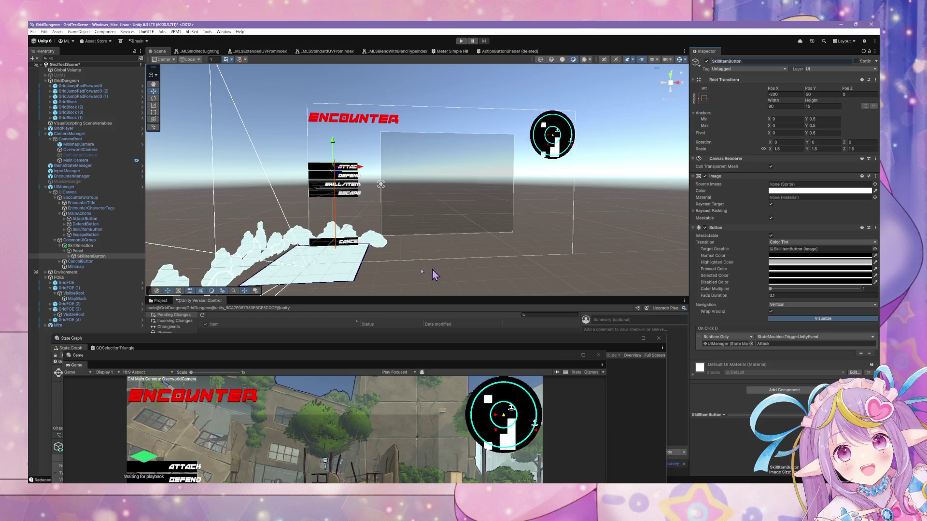
{"action": "left_click", "coordinate": [115, 256]}
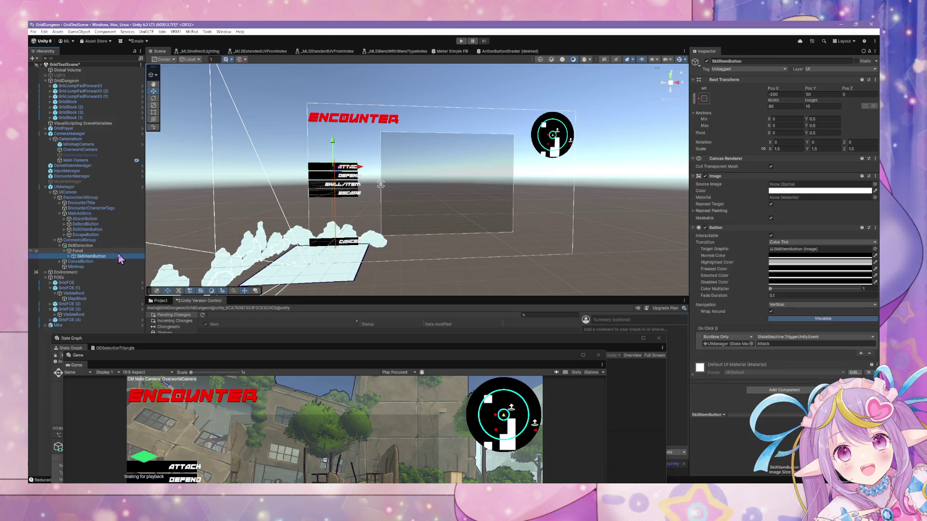
{"action": "left_click", "coordinate": [705, 99]}
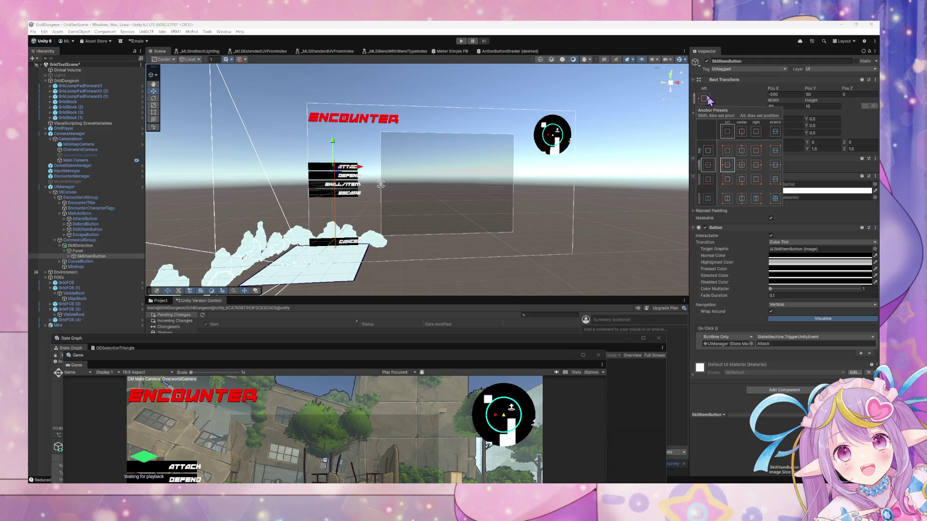
Step: Anchor SkillItemButton to the left edge with vertical stretch and set its Bottom offset to 150
{"action": "left_click", "coordinate": [728, 198], "text": "alt+shift"}
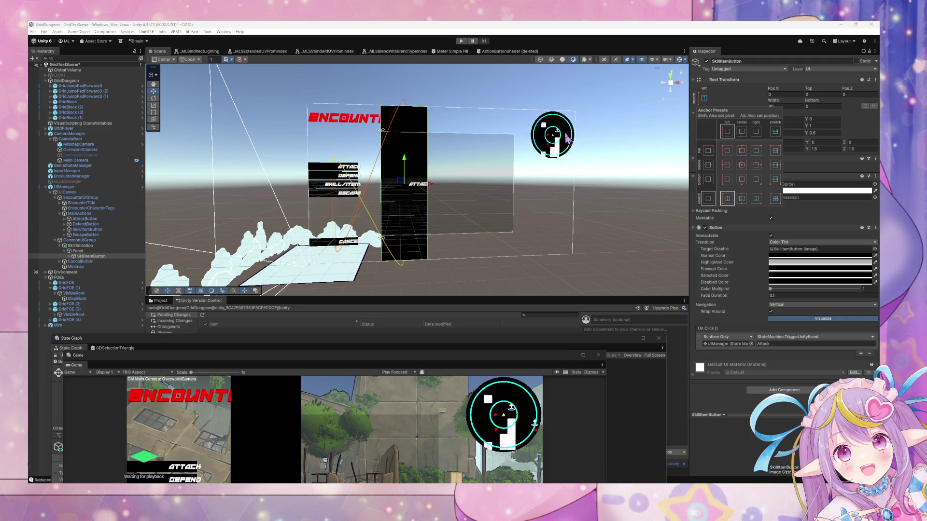
{"action": "left_click", "coordinate": [525, 83]}
{"action": "left_click", "coordinate": [99, 258]}
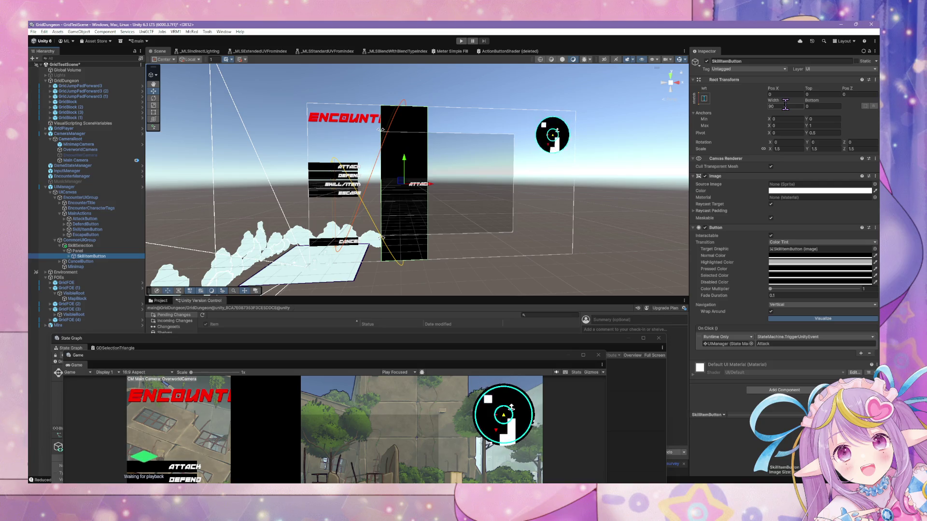
{"action": "left_click", "coordinate": [784, 106]}
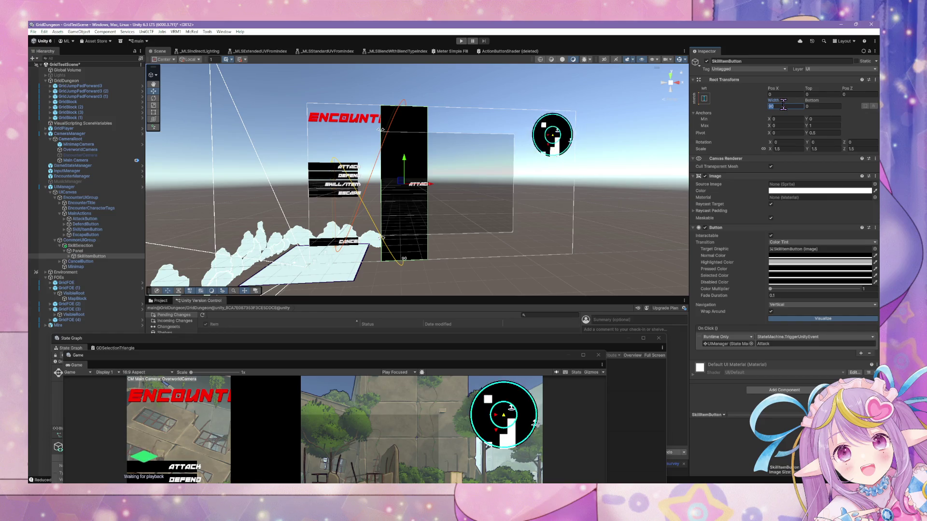
{"action": "left_click", "coordinate": [819, 106]}
{"action": "type", "text": "150"}
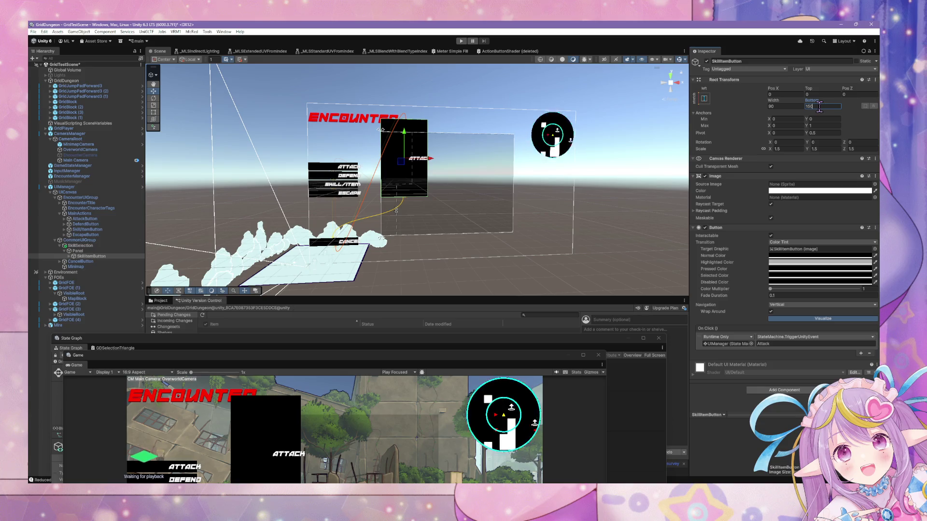
Step: Reapply the left-stretch anchoring and reset SkillItemButton's scale to 1
{"action": "left_click", "coordinate": [705, 98]}
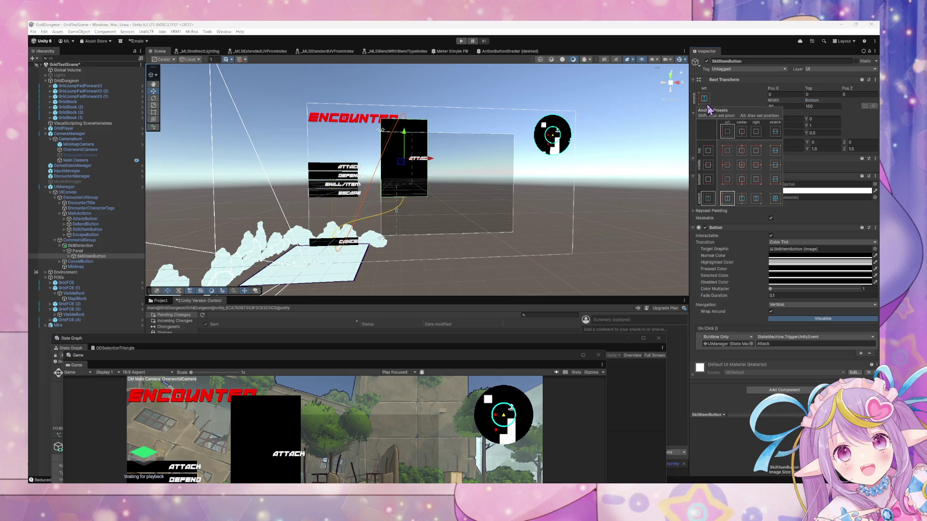
{"action": "left_click", "coordinate": [725, 201]}
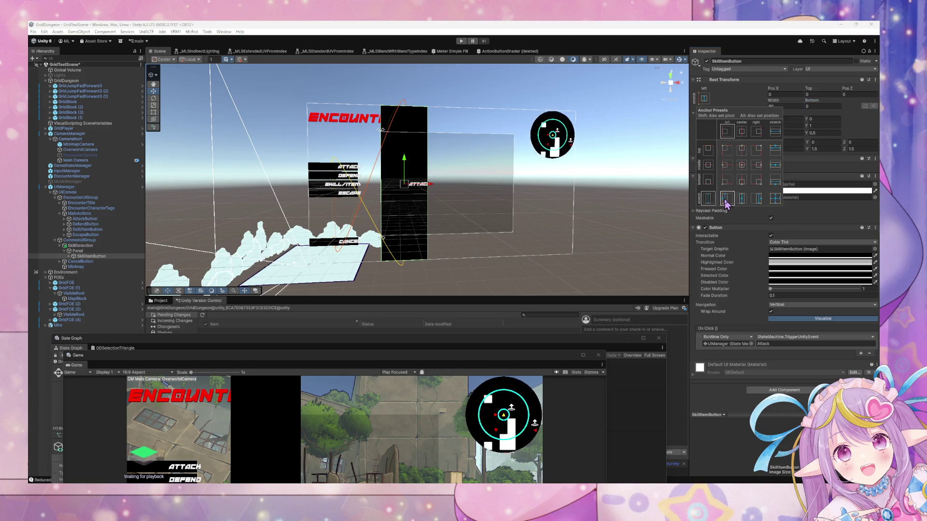
{"action": "left_click", "coordinate": [788, 106]}
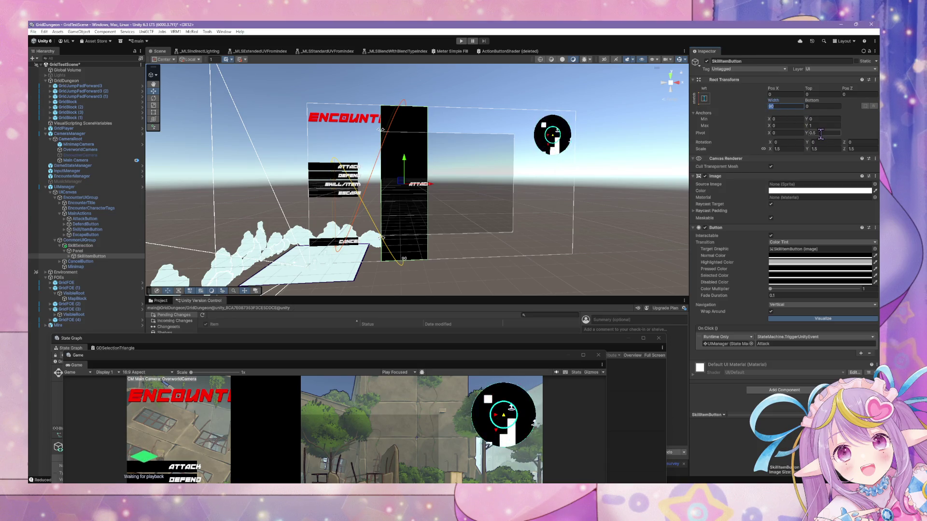
{"action": "left_click", "coordinate": [787, 149]}
{"action": "type", "text": "1"}
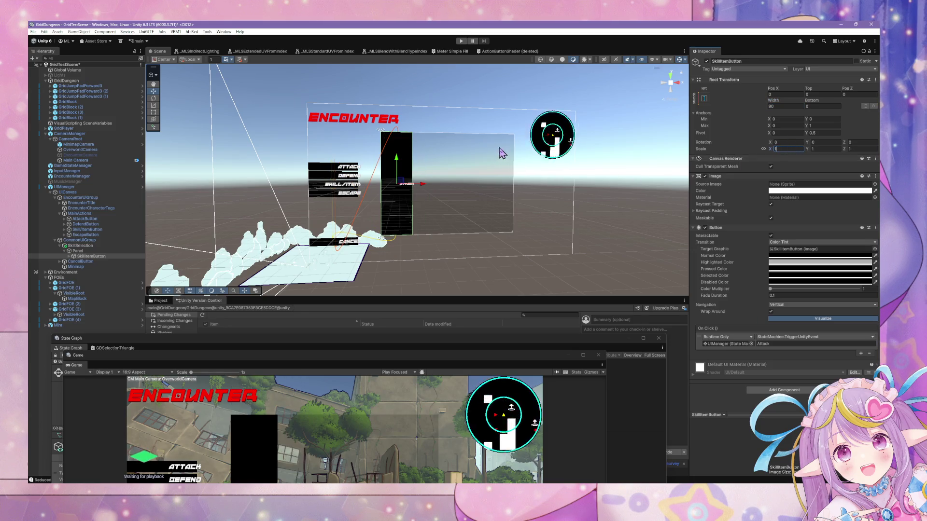
{"action": "scroll", "coordinate": [509, 149], "scroll_direction": "up", "scroll_amount": 3}
{"action": "scroll", "coordinate": [512, 147], "scroll_direction": "down", "scroll_amount": 1}
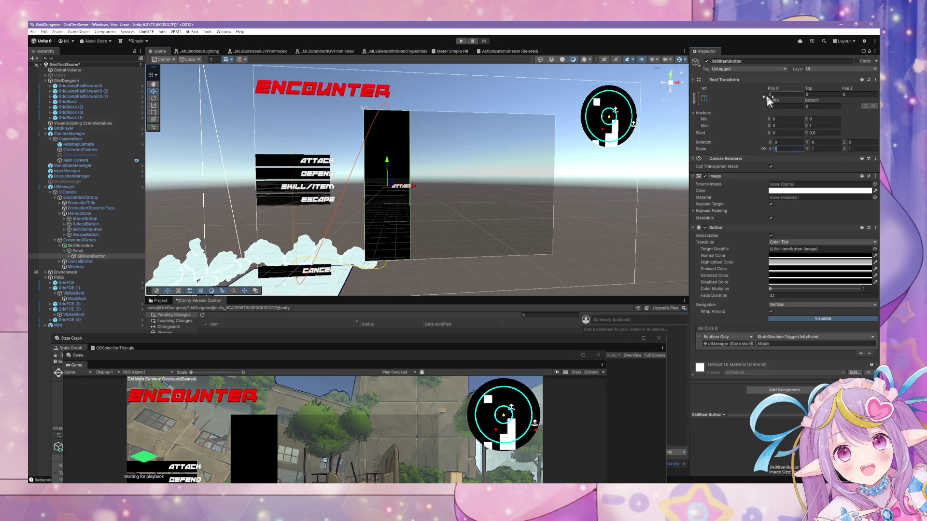
Step: Set SkillItemButton's Top offset to 0 and adjust its Bottom offset
{"action": "left_click_drag", "start_coordinate": [818, 88], "coordinate": [857, 89]}
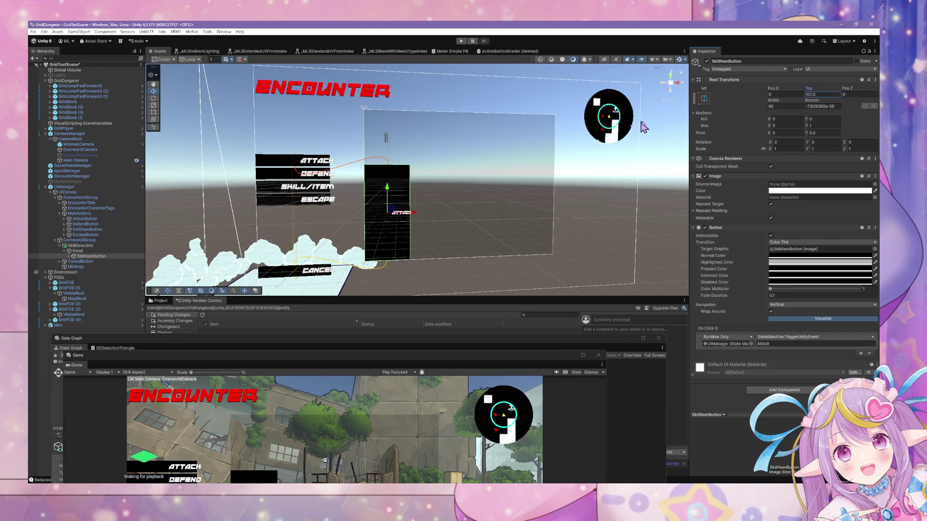
{"action": "key", "text": "ctrl+z"}
{"action": "mouse_move", "coordinate": [812, 100]}
{"action": "left_mouse_down"}
{"action": "mouse_move", "coordinate": [759, 106]}
{"action": "mouse_move", "coordinate": [778, 103]}
{"action": "left_mouse_up"}
{"action": "left_click", "coordinate": [832, 95]}
{"action": "type", "text": "06"}
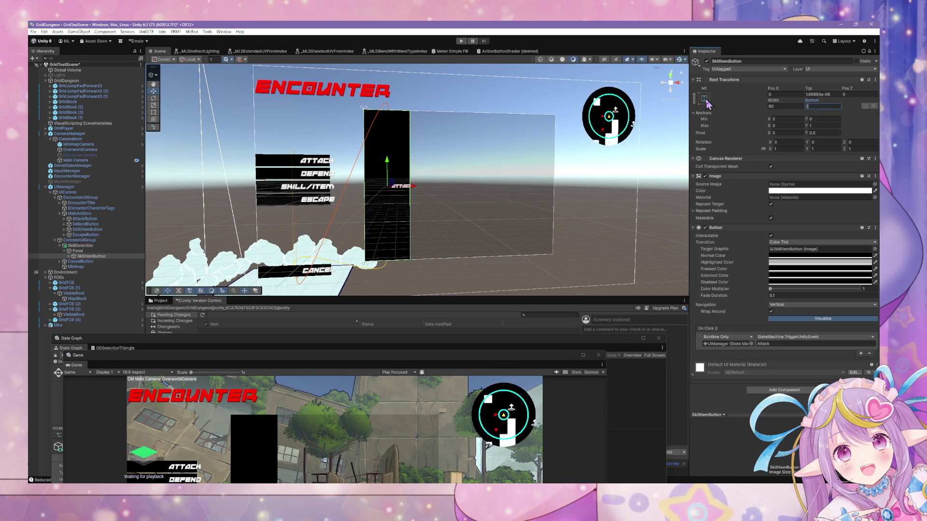
Step: Reapply left-edge vertical stretch, widen the button slightly, then select the Panel
{"action": "left_click", "coordinate": [705, 99]}
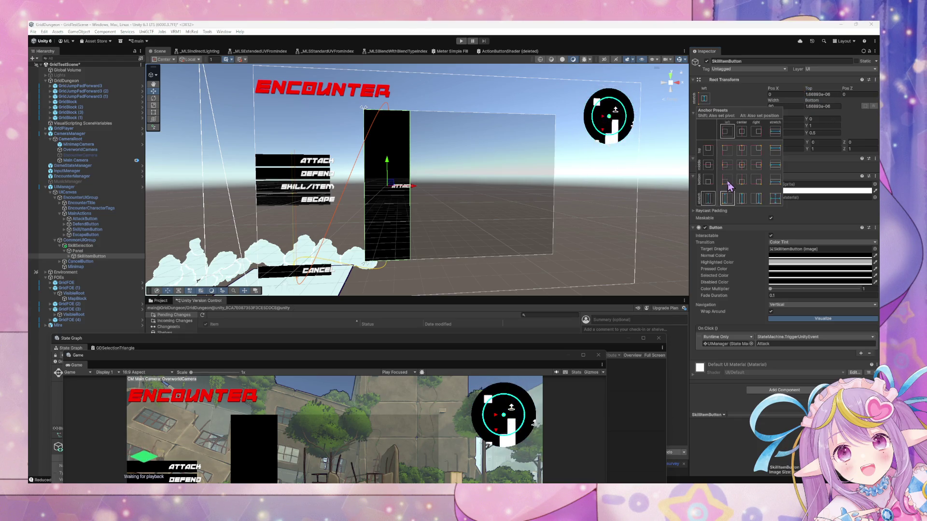
{"action": "left_click", "coordinate": [728, 181]}
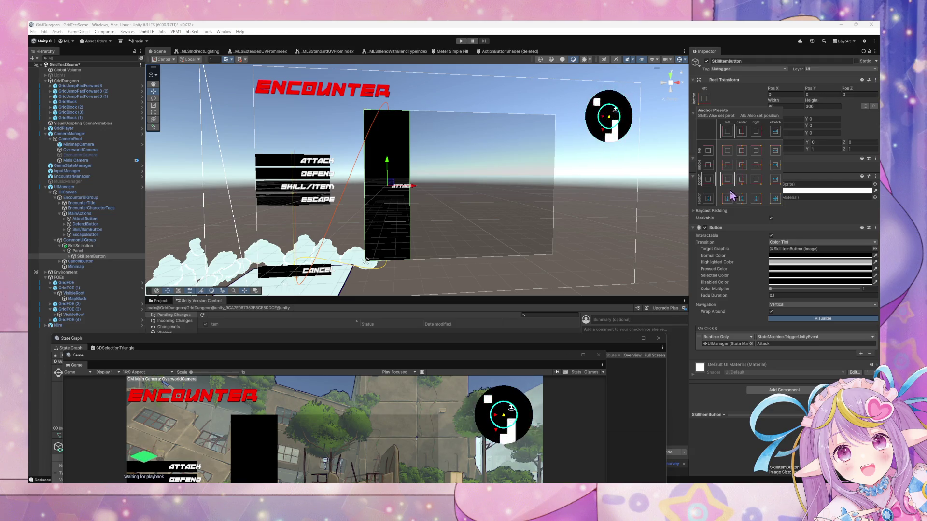
{"action": "left_click", "coordinate": [725, 200]}
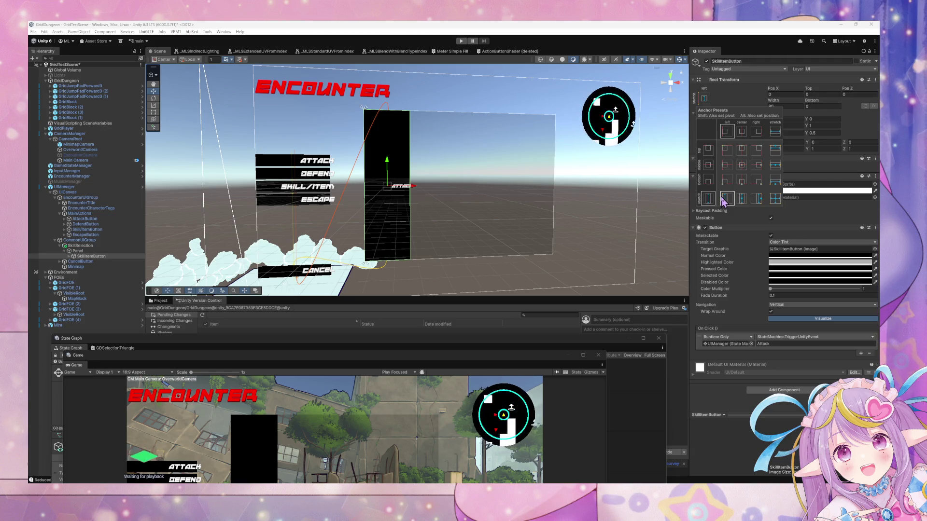
{"action": "left_click", "coordinate": [775, 105]}
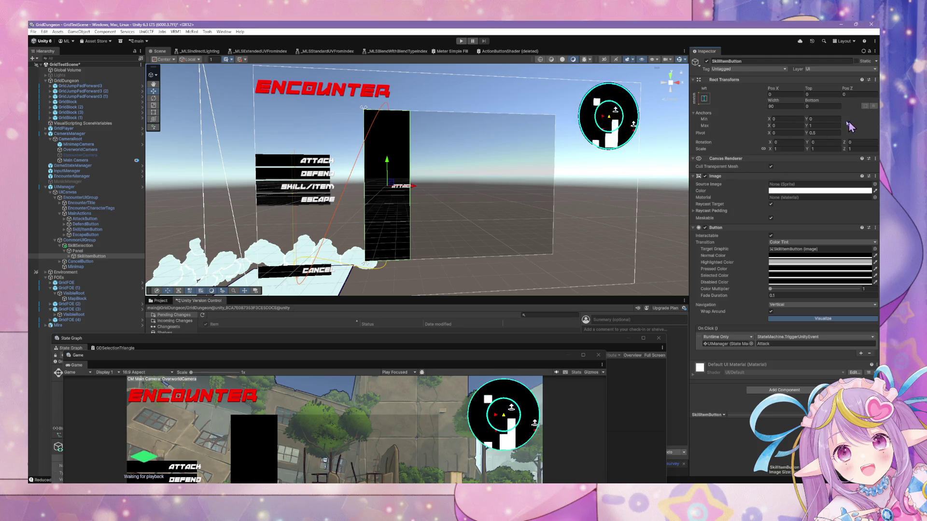
{"action": "mouse_move", "coordinate": [777, 104]}
{"action": "left_mouse_down"}
{"action": "mouse_move", "coordinate": [796, 111]}
{"action": "mouse_move", "coordinate": [786, 111]}
{"action": "left_mouse_up"}
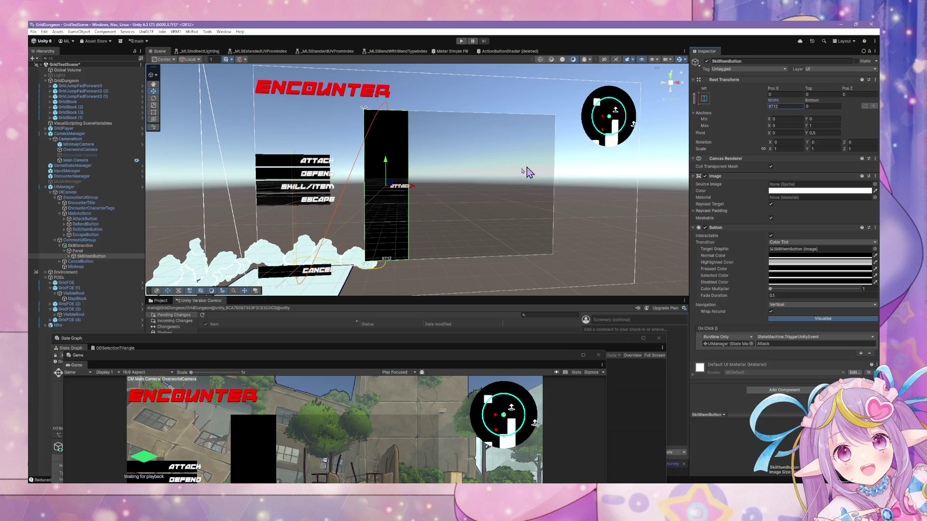
{"action": "left_click", "coordinate": [102, 251]}
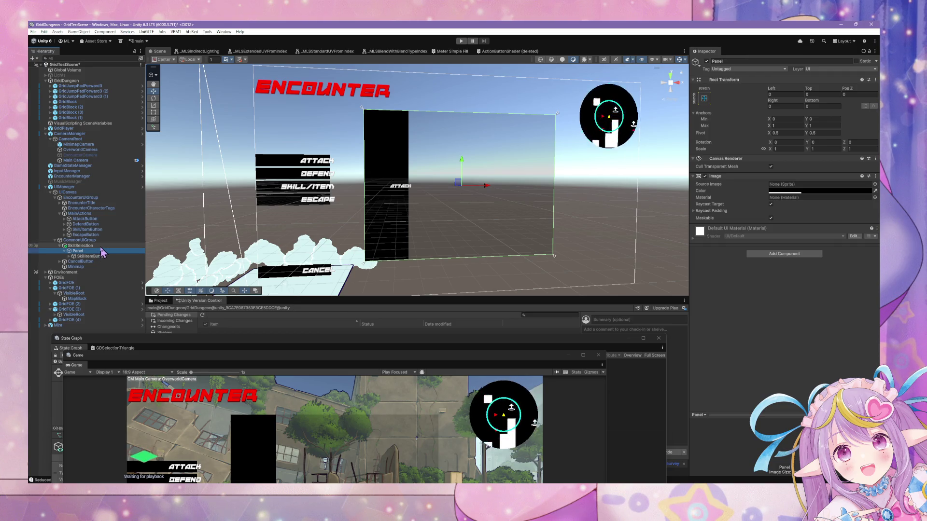
Step: Go back to SkillItemButton and set its width to 100
{"action": "key", "text": "Up"}
{"action": "key", "text": "Down"}
{"action": "left_click", "coordinate": [98, 256]}
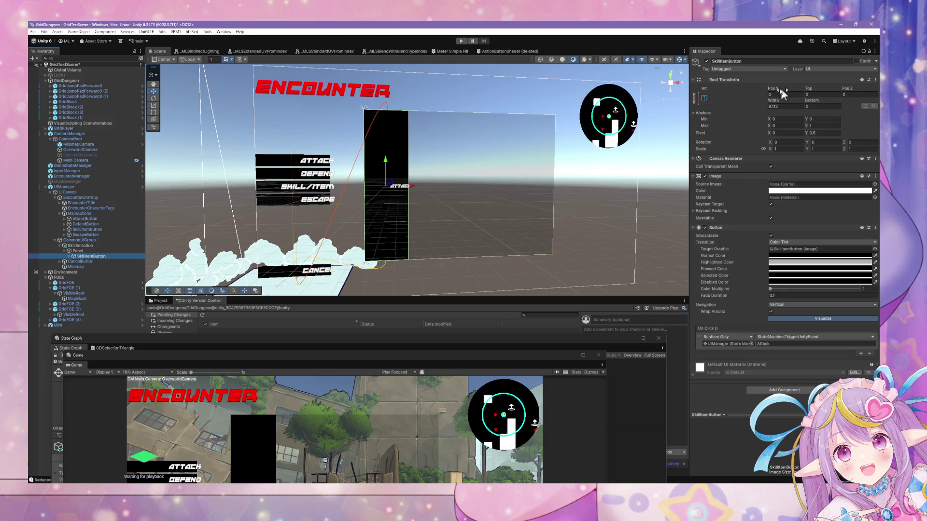
{"action": "left_click", "coordinate": [779, 107]}
{"action": "type", "text": "100"}
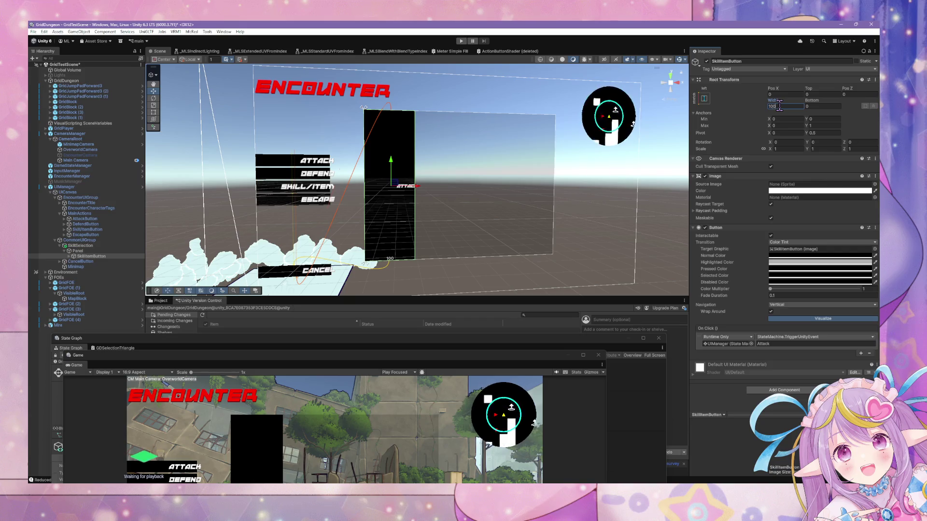
{"action": "key", "text": "BackSpace"}
{"action": "key", "text": "BackSpace"}
{"action": "key", "text": "BackSpace"}
{"action": "type", "text": "50"}
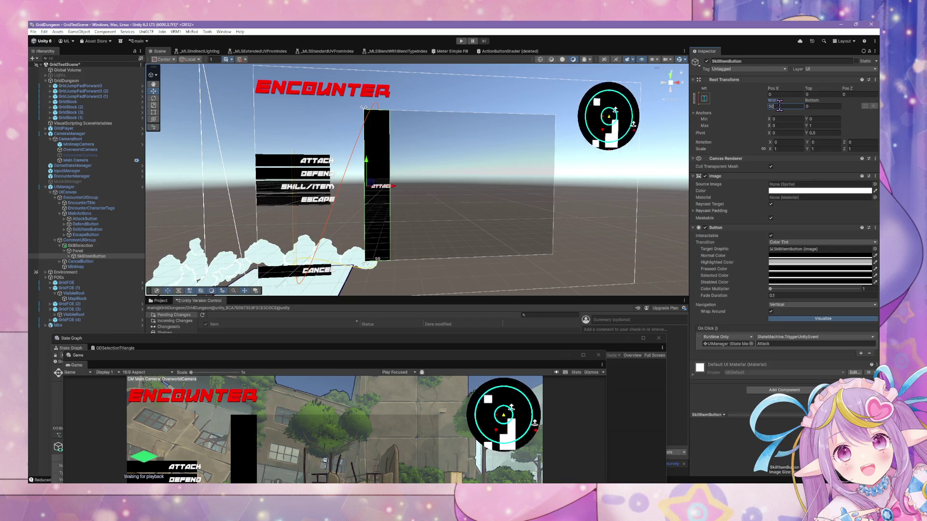
{"action": "key", "text": "BackSpace"}
{"action": "key", "text": "BackSpace"}
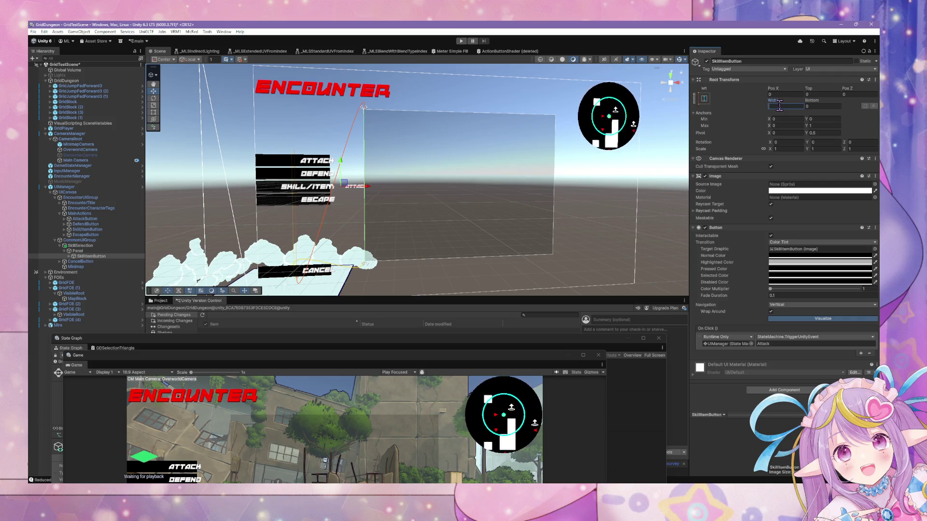
{"action": "type", "text": "100"}
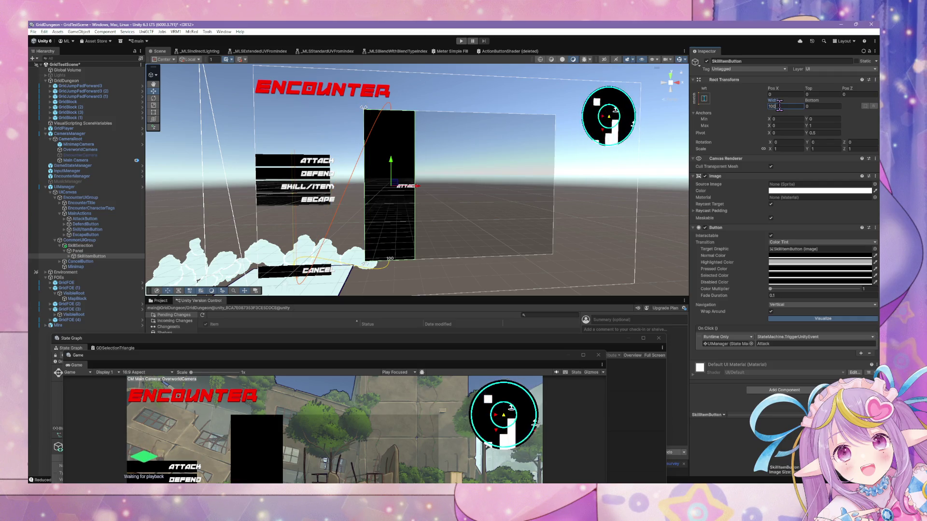
Step: Set the button's Bottom offset to 300-15 (285), comparing against AttackButton's layout
{"action": "mouse_move", "coordinate": [810, 101]}
{"action": "left_mouse_down"}
{"action": "mouse_move", "coordinate": [922, 111]}
{"action": "mouse_move", "coordinate": [107, 127]}
{"action": "mouse_move", "coordinate": [299, 125]}
{"action": "mouse_move", "coordinate": [285, 124]}
{"action": "left_mouse_up"}
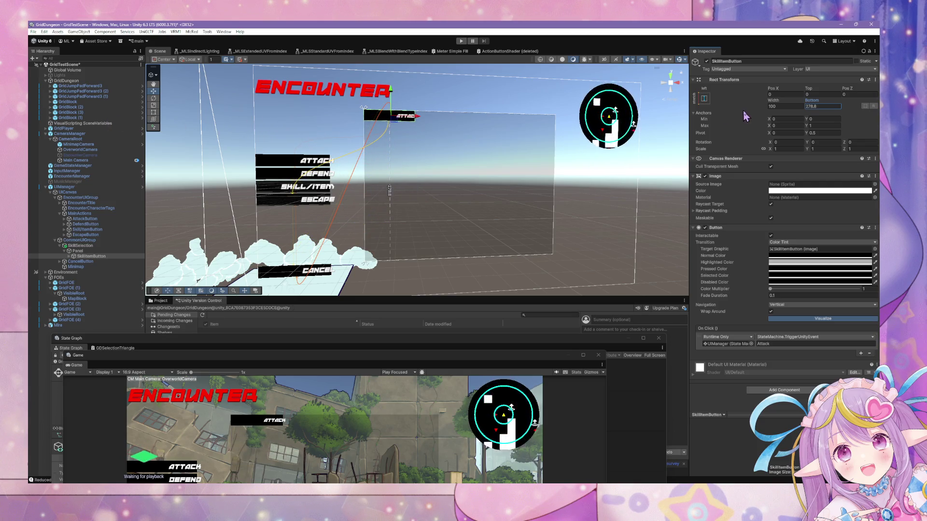
{"action": "left_click", "coordinate": [832, 107]}
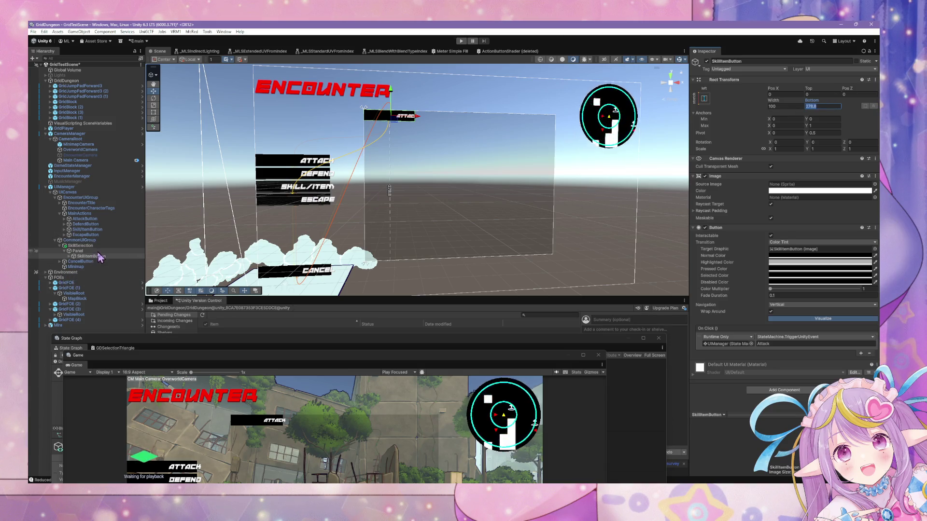
{"action": "left_click", "coordinate": [105, 220]}
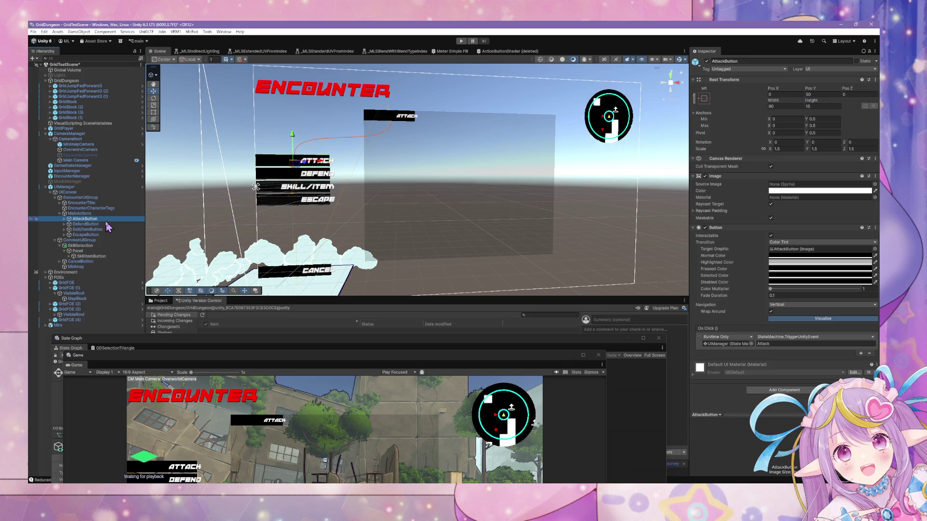
{"action": "left_click", "coordinate": [97, 257]}
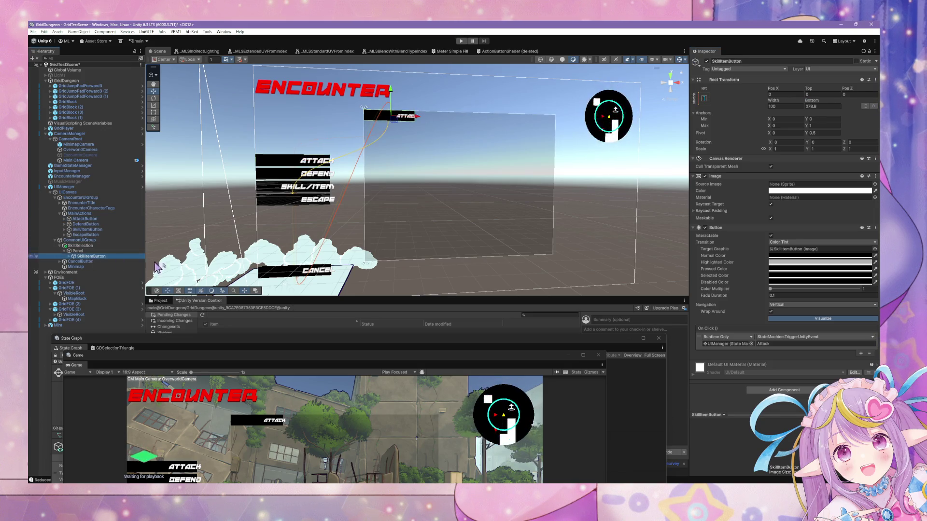
{"action": "left_click", "coordinate": [820, 107]}
{"action": "type", "text": "300-15"}
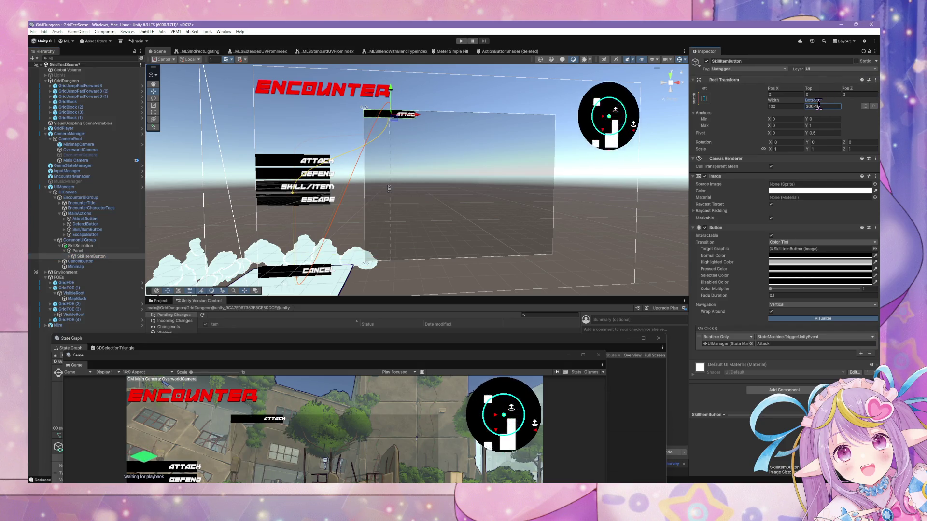
{"action": "mouse_move", "coordinate": [455, 103]}
{"action": "left_mouse_down"}
{"action": "mouse_move", "coordinate": [472, 87]}
{"action": "mouse_move", "coordinate": [460, 141]}
{"action": "mouse_move", "coordinate": [490, 81]}
{"action": "mouse_move", "coordinate": [453, 120]}
{"action": "mouse_move", "coordinate": [487, 139]}
{"action": "left_mouse_up"}
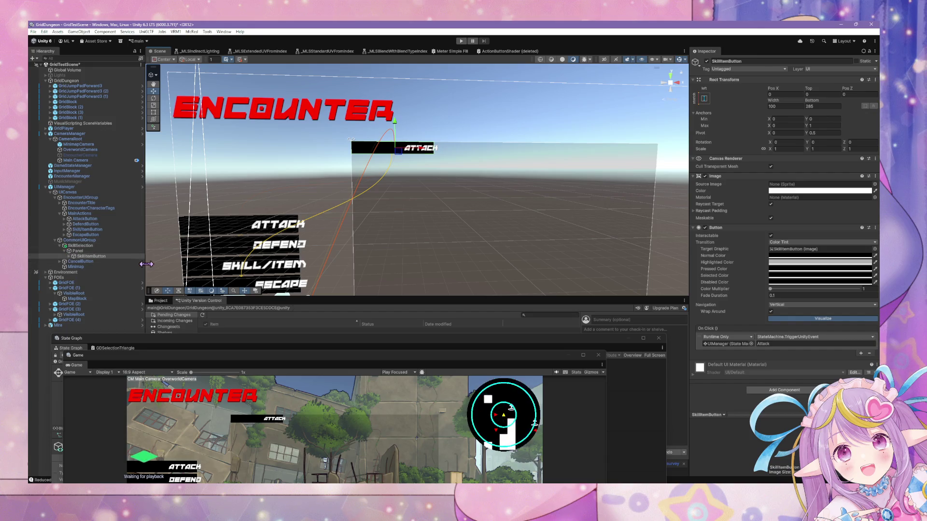
Step: Expand SkillItemButton to reveal its Text (TMP) child and re-enter Bottom 285
{"action": "left_click", "coordinate": [69, 256]}
{"action": "left_click", "coordinate": [87, 261]}
{"action": "left_click", "coordinate": [85, 257]}
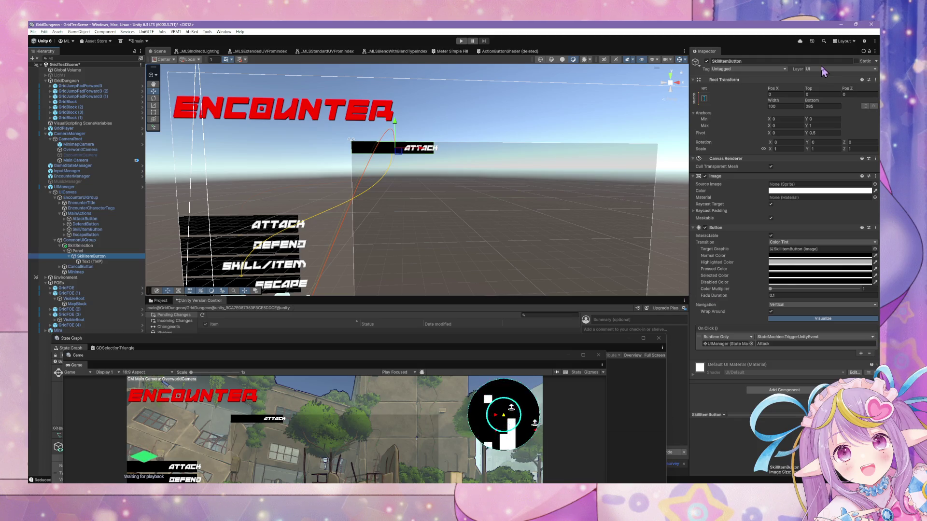
{"action": "left_click_drag", "start_coordinate": [812, 101], "coordinate": [828, 105]}
{"action": "left_click", "coordinate": [827, 107]}
{"action": "type", "text": "300-15"}
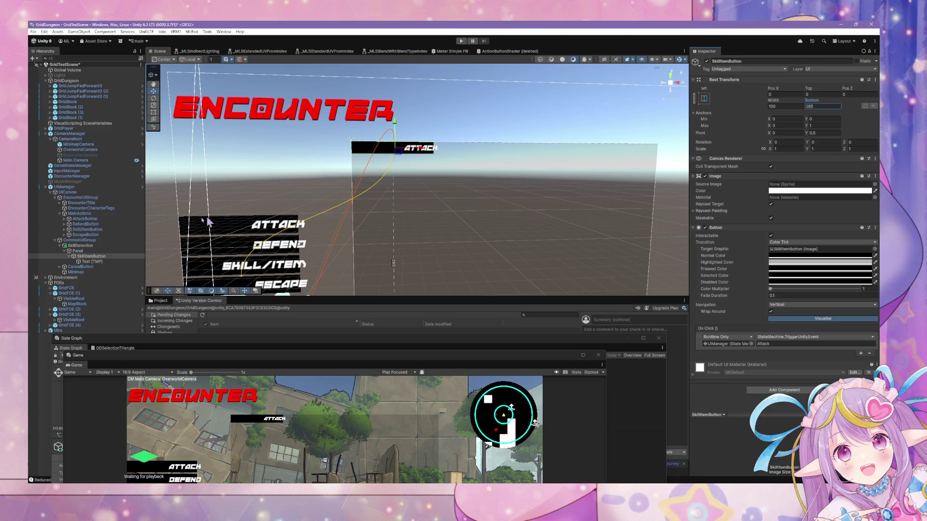
{"action": "left_click", "coordinate": [88, 262]}
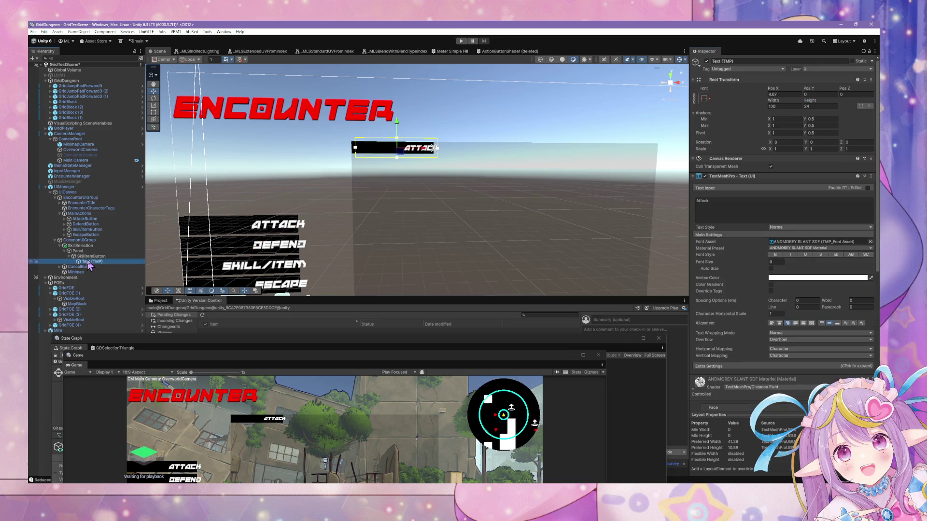
Step: Anchor the button's Text (TMP) to the middle-right preset, undoing a trial width change
{"action": "left_click", "coordinate": [704, 99]}
{"action": "key", "text": "shift+alt"}
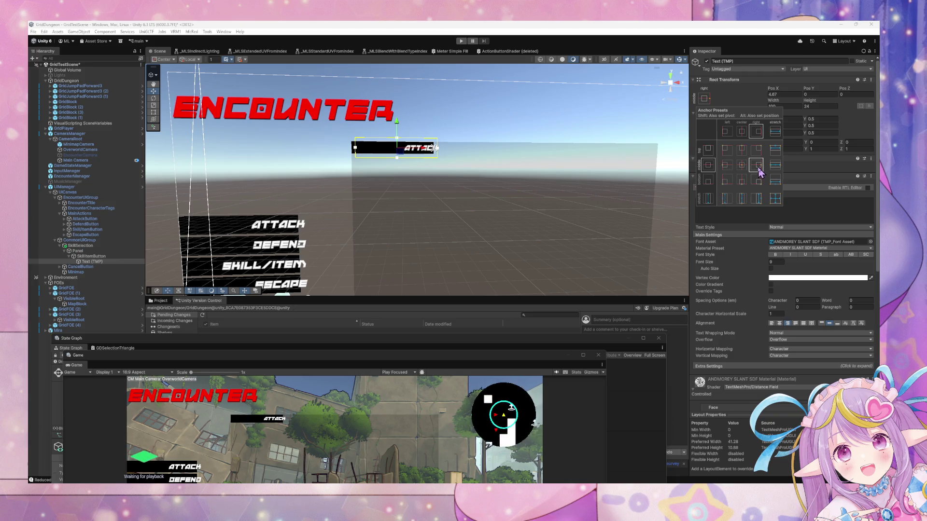
{"action": "left_click", "coordinate": [758, 200], "text": "alt+shift"}
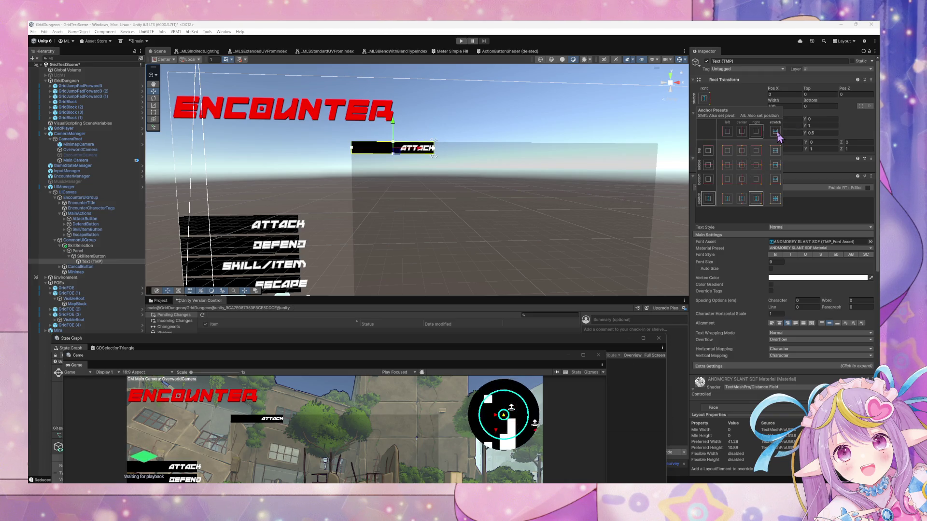
{"action": "scroll", "coordinate": [478, 99], "scroll_direction": "up", "scroll_amount": 5}
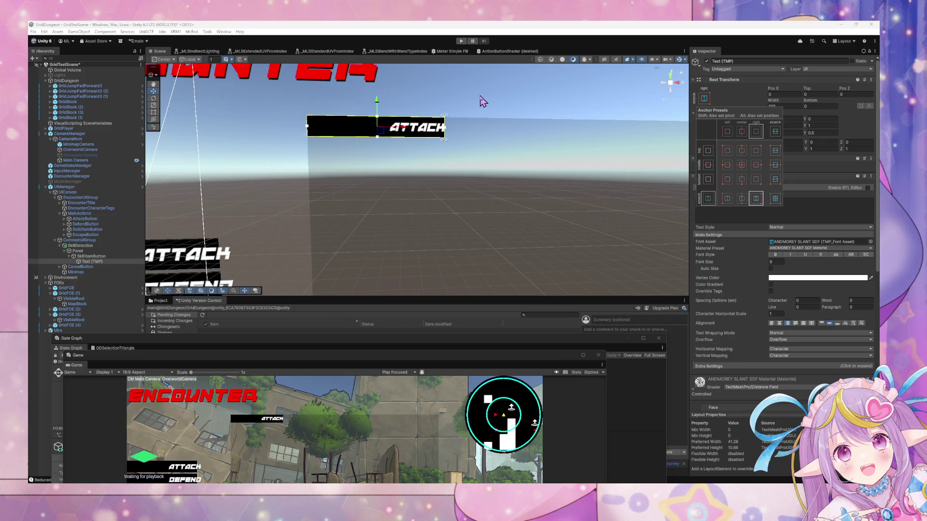
{"action": "scroll", "coordinate": [485, 99], "scroll_direction": "down", "scroll_amount": 3}
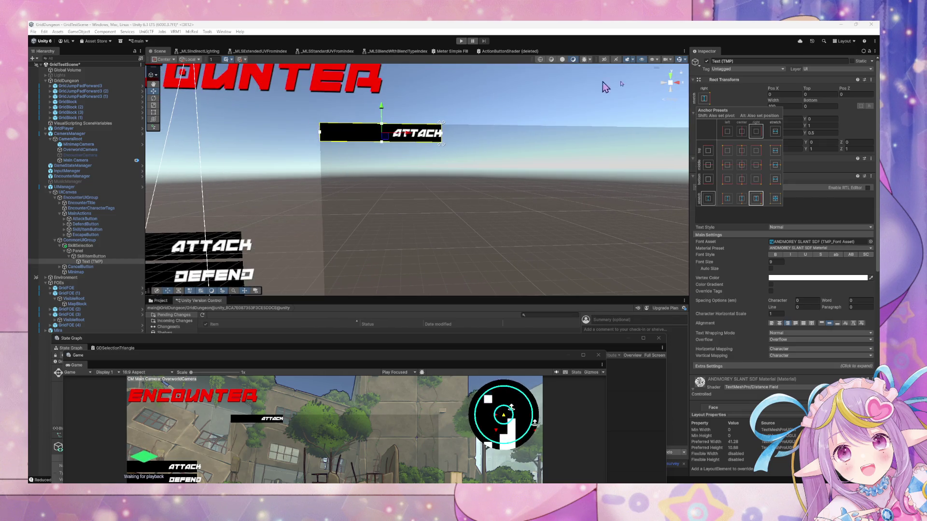
{"action": "left_click_drag", "start_coordinate": [776, 100], "coordinate": [758, 102]}
{"action": "key", "text": "ctrl+z"}
{"action": "left_click", "coordinate": [807, 105]}
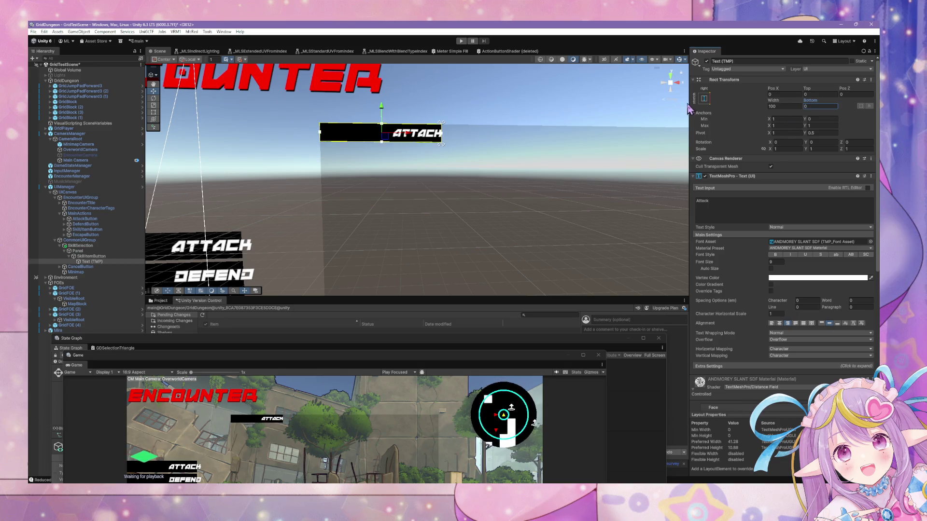
{"action": "left_click", "coordinate": [704, 98]}
{"action": "left_click", "coordinate": [755, 165]}
{"action": "left_click", "coordinate": [809, 105]}
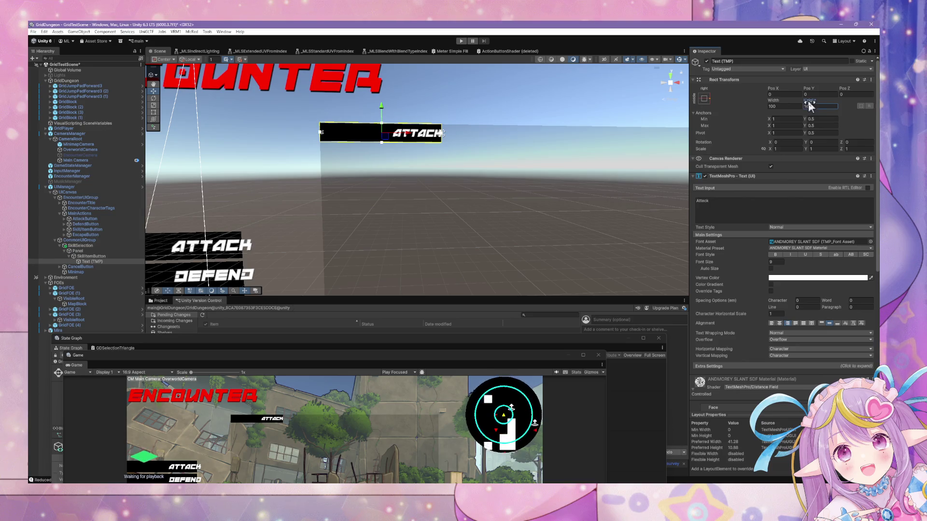
{"action": "type", "text": "16"}
Step: Set the text's Pos X to 0 and change its label from Attack to 'Skill #1'
{"action": "left_click", "coordinate": [774, 89]}
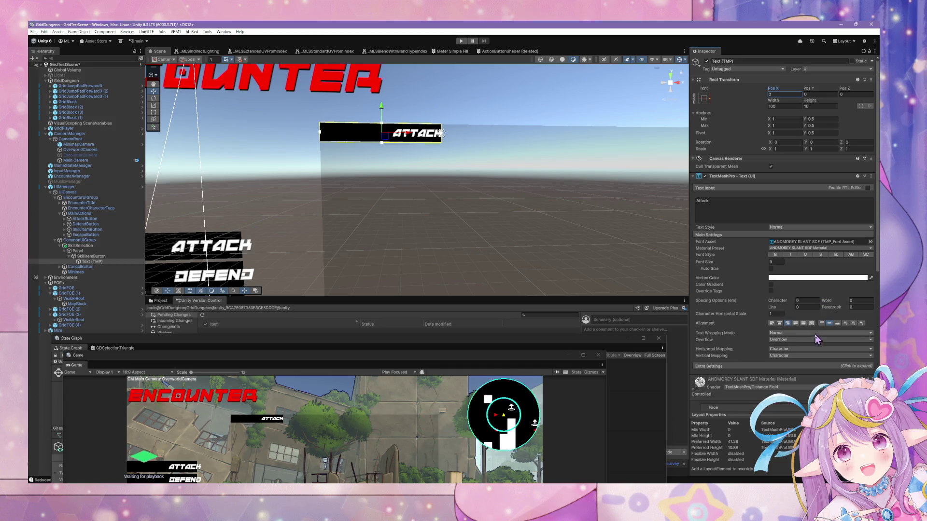
{"action": "mouse_move", "coordinate": [772, 88]}
{"action": "left_mouse_down"}
{"action": "mouse_move", "coordinate": [578, 94]}
{"action": "mouse_move", "coordinate": [676, 101]}
{"action": "mouse_move", "coordinate": [639, 100]}
{"action": "left_mouse_up"}
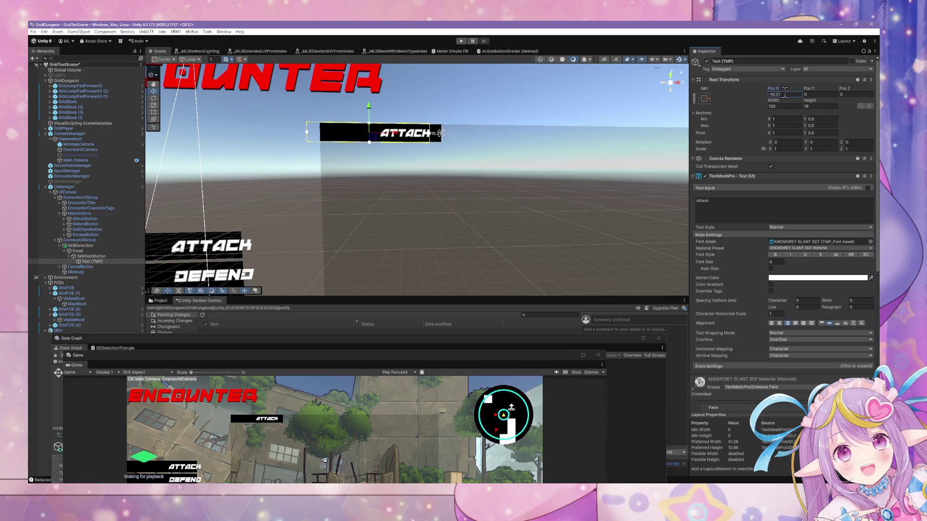
{"action": "type", "text": "15"}
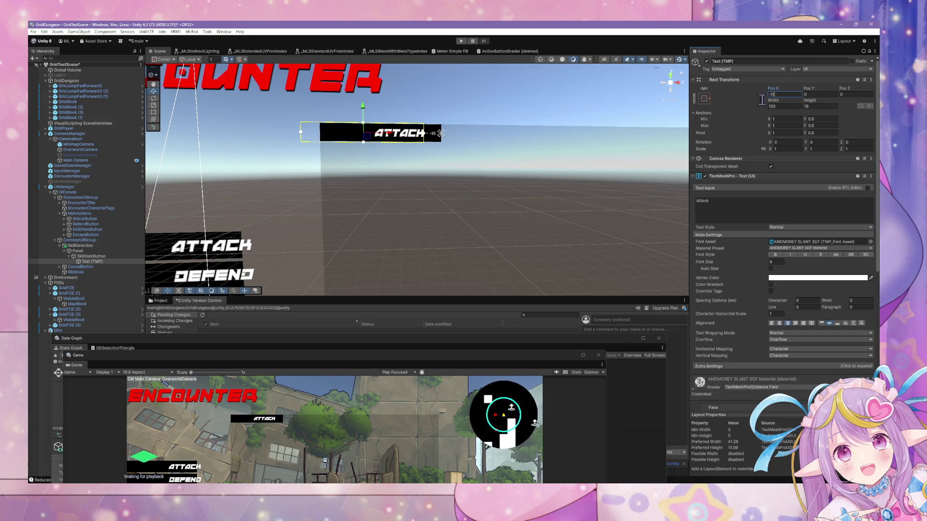
{"action": "key", "text": "BackSpace"}
{"action": "key", "text": "BackSpace"}
{"action": "key", "text": "BackSpace"}
{"action": "type", "text": "0"}
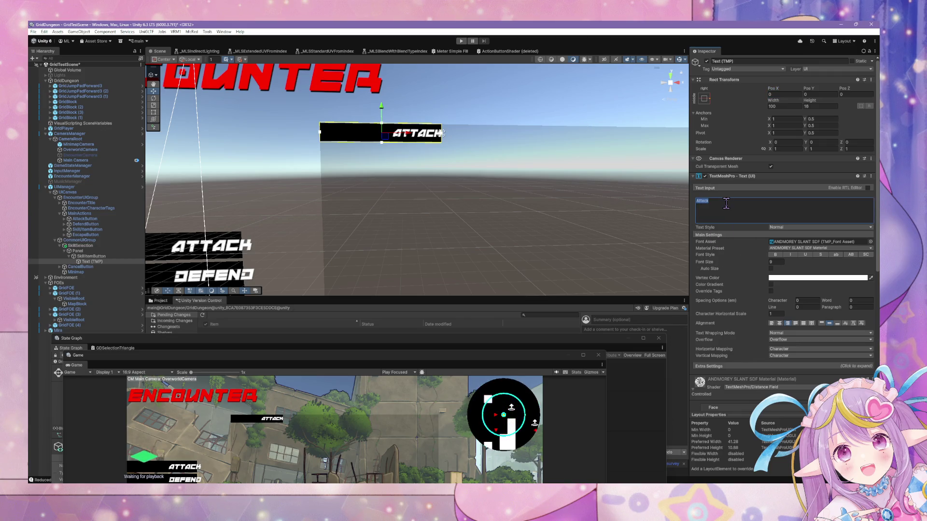
{"action": "type", "text": "Skkil"}
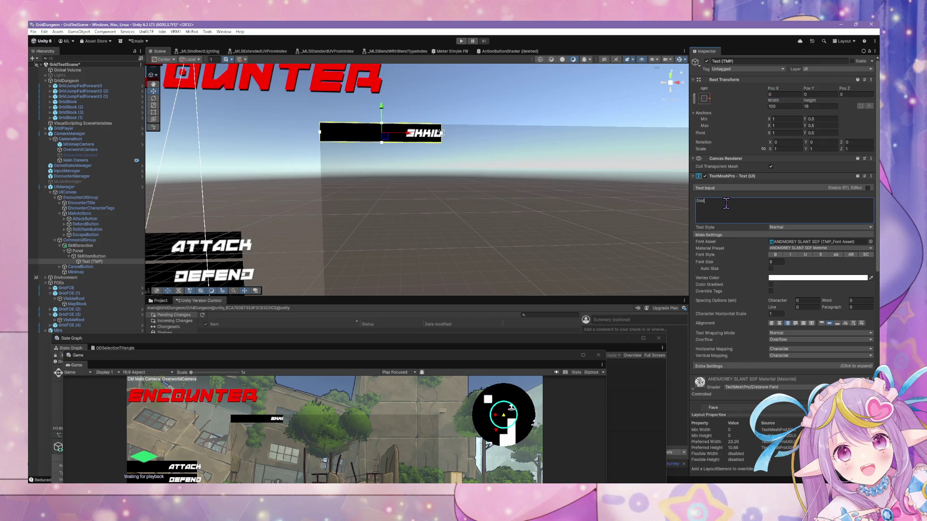
{"action": "type", "text": "ll #1"}
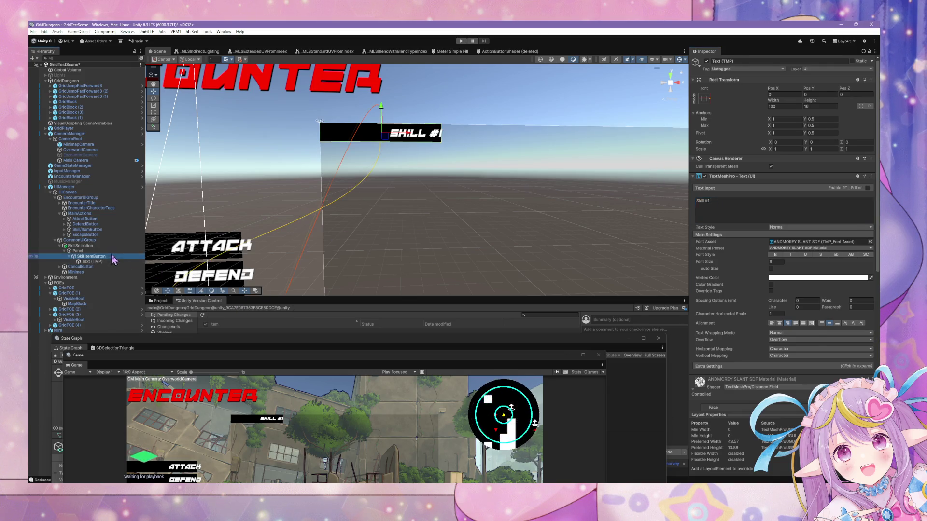
{"action": "left_click", "coordinate": [72, 246]}
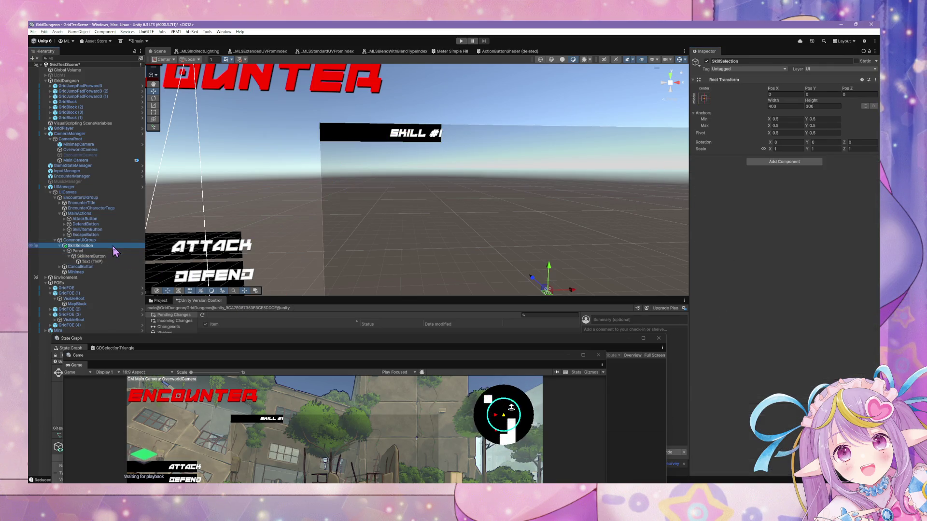
Step: Move the state graph aside and expand SkillSelection to select SkillItemButton
{"action": "left_click", "coordinate": [59, 247]}
{"action": "left_click_drag", "start_coordinate": [171, 345], "coordinate": [498, 374]}
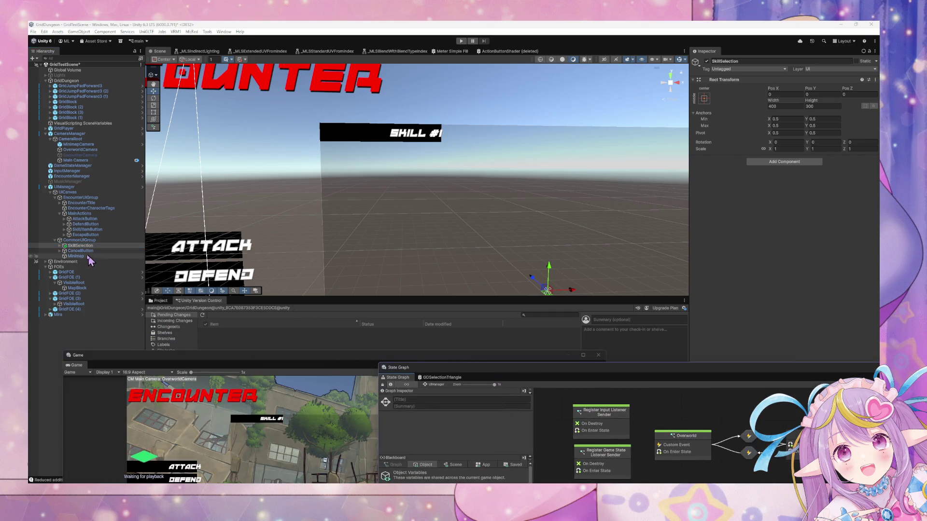
{"action": "left_click", "coordinate": [54, 246]}
{"action": "left_click", "coordinate": [82, 256]}
{"action": "right_click", "coordinate": [81, 256]}
{"action": "key", "text": "Escape"}
{"action": "left_click", "coordinate": [77, 257]}
{"action": "mouse_move", "coordinate": [265, 235]}
{"action": "left_mouse_down"}
{"action": "mouse_move", "coordinate": [377, 244]}
{"action": "mouse_move", "coordinate": [317, 245]}
{"action": "left_mouse_up"}
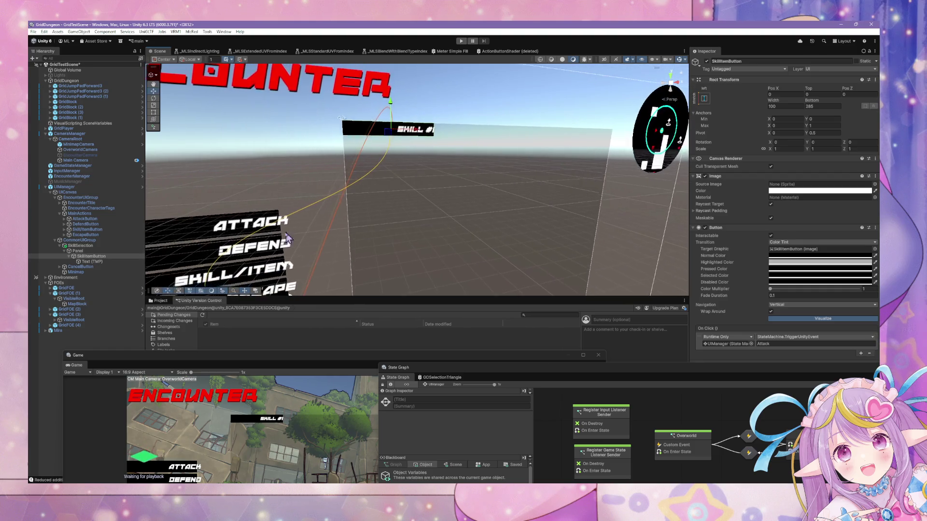
Step: Select the button's Text (TMP) and set its TextMeshPro alignment to Center
{"action": "left_click", "coordinate": [107, 262]}
{"action": "left_click", "coordinate": [107, 256]}
{"action": "left_click", "coordinate": [102, 261]}
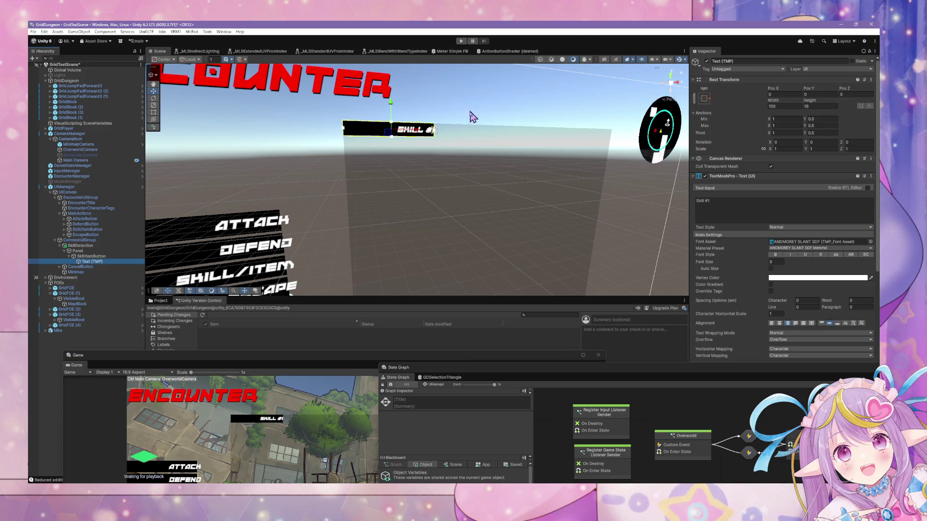
{"action": "left_click", "coordinate": [485, 112]}
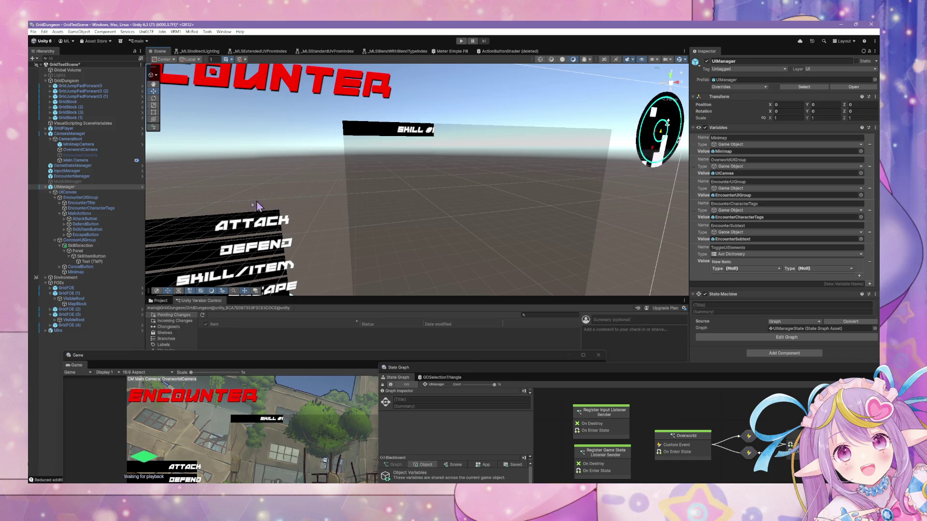
{"action": "left_click", "coordinate": [105, 262]}
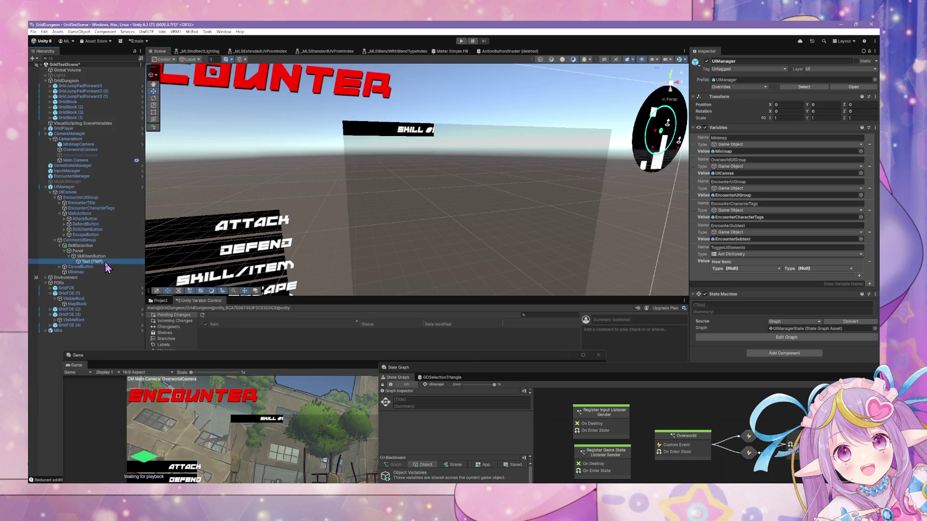
{"action": "left_click", "coordinate": [780, 324]}
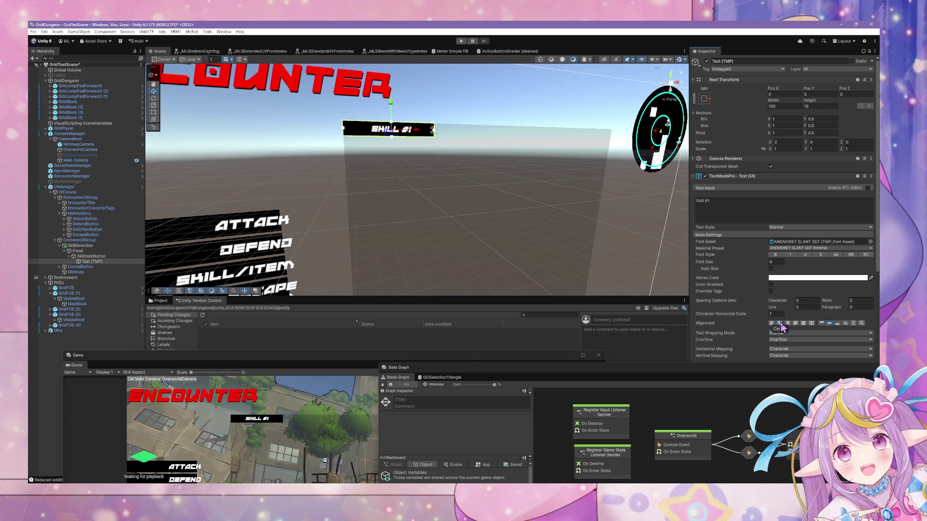
Step: Frame the whole UI in the Scene view and reselect SkillItemButton
{"action": "left_click", "coordinate": [515, 113]}
{"action": "key", "text": "f"}
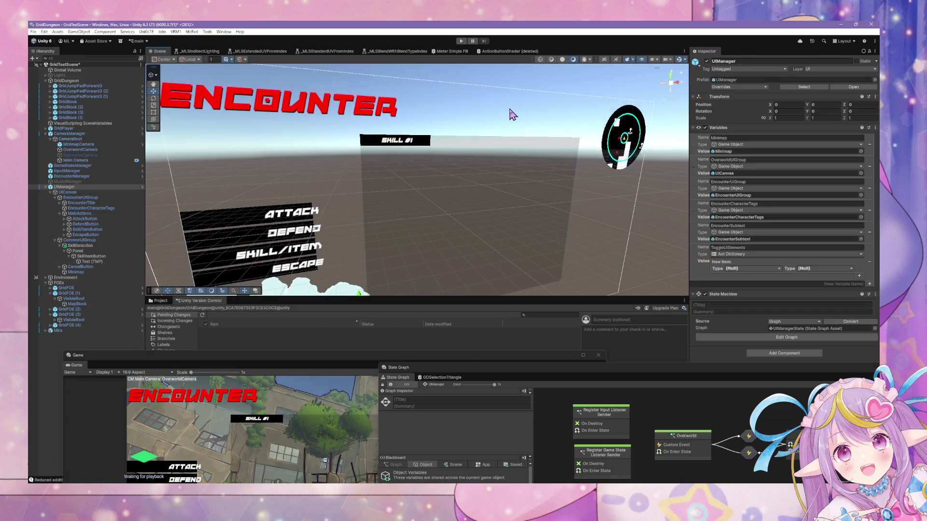
{"action": "scroll", "coordinate": [513, 140], "scroll_direction": "up", "scroll_amount": 4}
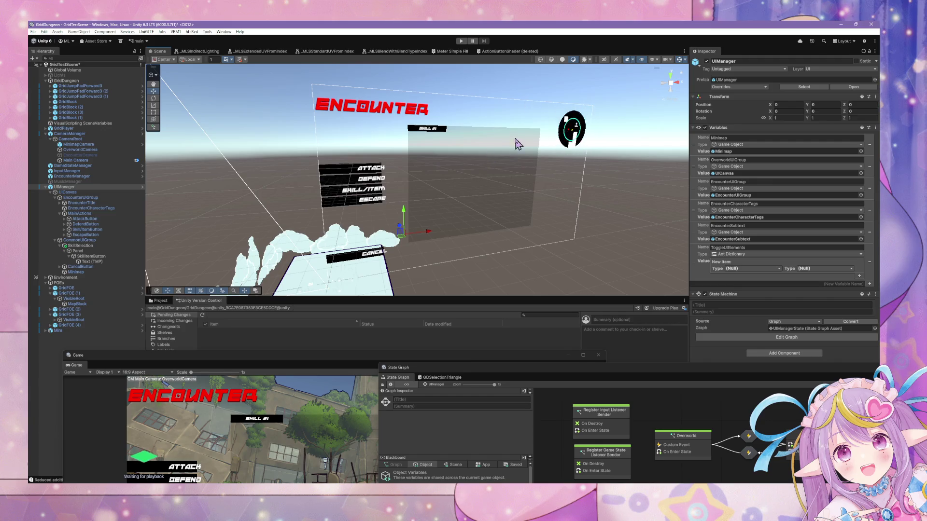
{"action": "left_click", "coordinate": [104, 256]}
Step: Save SkillItemButton as a prefab in the Scripts folder, choosing Don't Replace
{"action": "left_click_drag", "start_coordinate": [197, 363], "coordinate": [362, 303]}
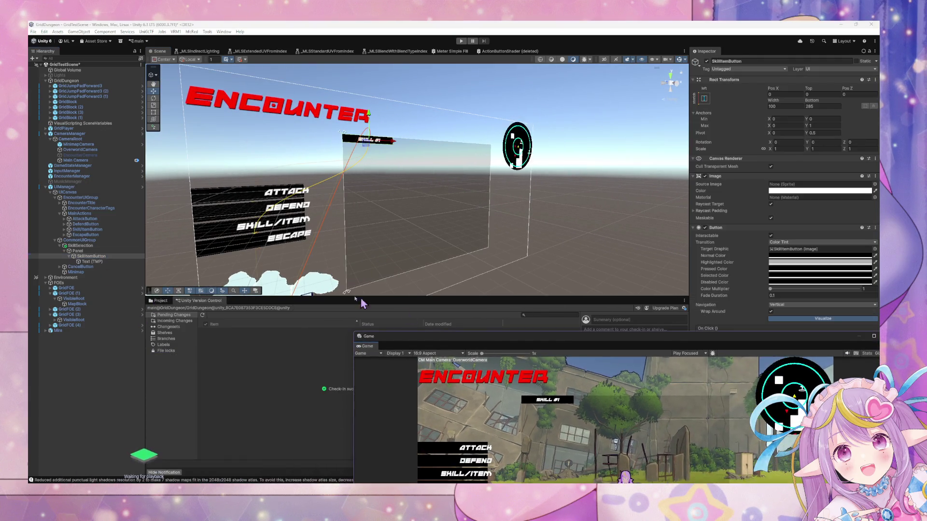
{"action": "left_click", "coordinate": [164, 301]}
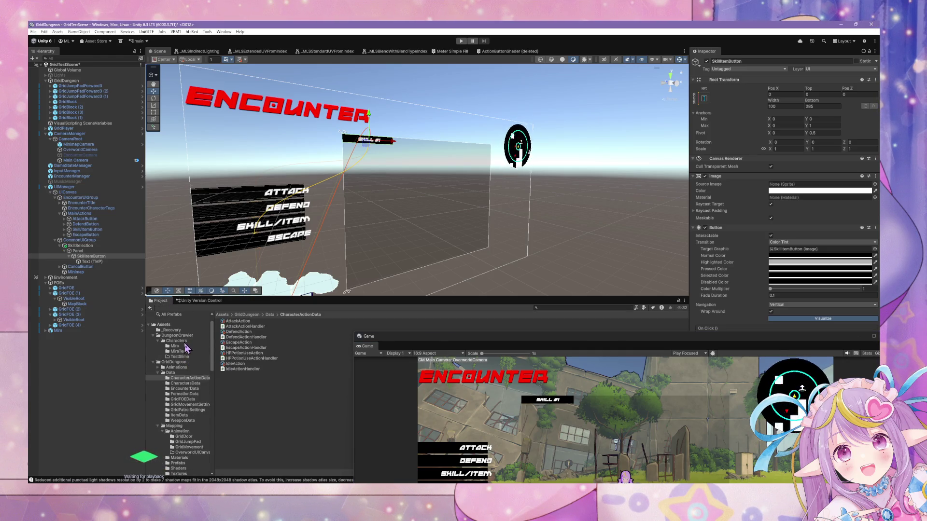
{"action": "scroll", "coordinate": [185, 368], "scroll_direction": "down", "scroll_amount": 3}
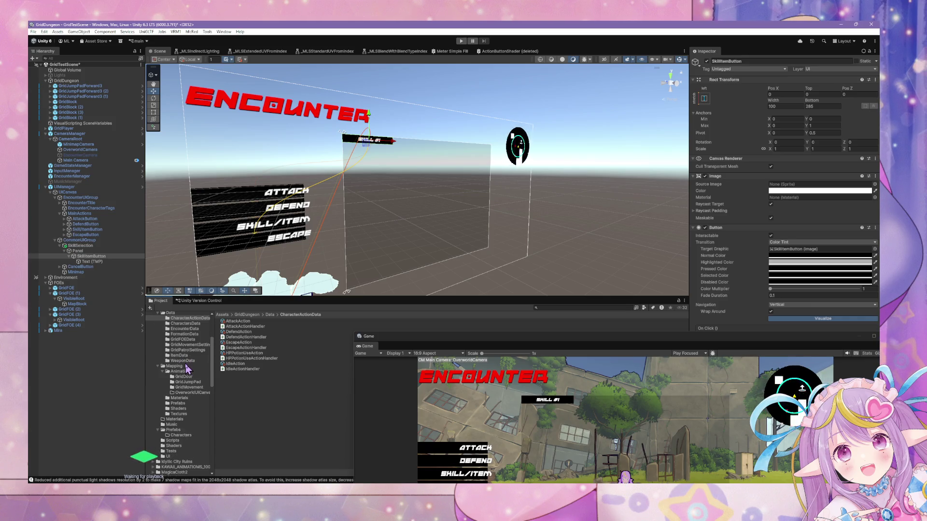
{"action": "left_click", "coordinate": [179, 441]}
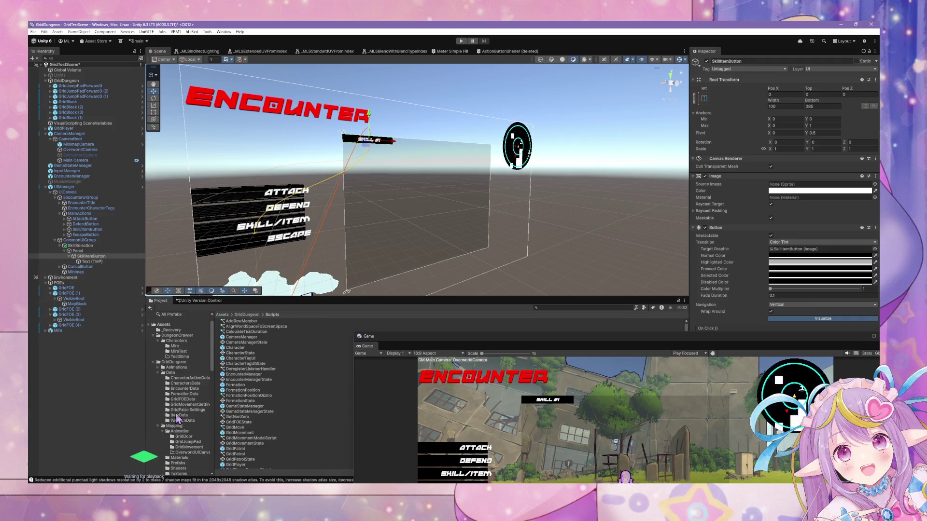
{"action": "left_click", "coordinate": [169, 457]}
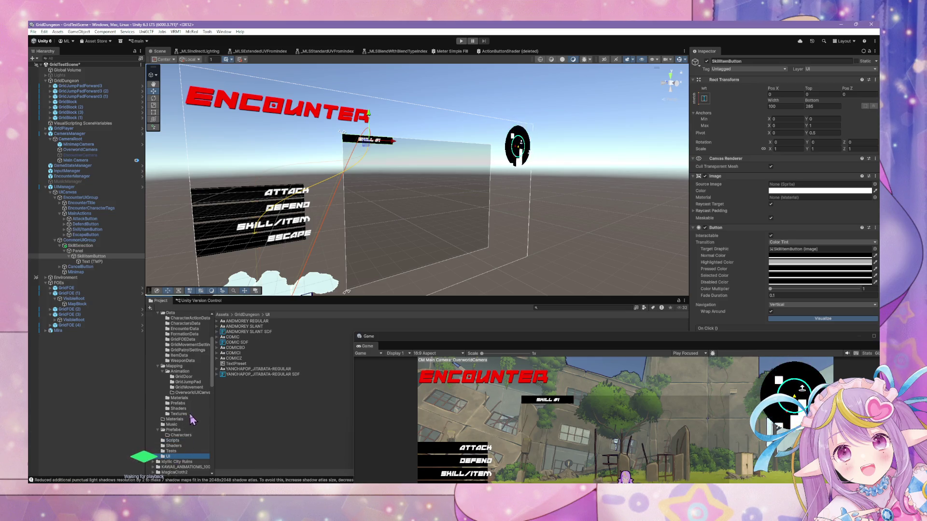
{"action": "left_click", "coordinate": [180, 441]}
{"action": "mouse_move", "coordinate": [92, 256]}
{"action": "left_mouse_down"}
{"action": "mouse_move", "coordinate": [203, 309]}
{"action": "mouse_move", "coordinate": [320, 337]}
{"action": "mouse_move", "coordinate": [309, 337]}
{"action": "left_mouse_up"}
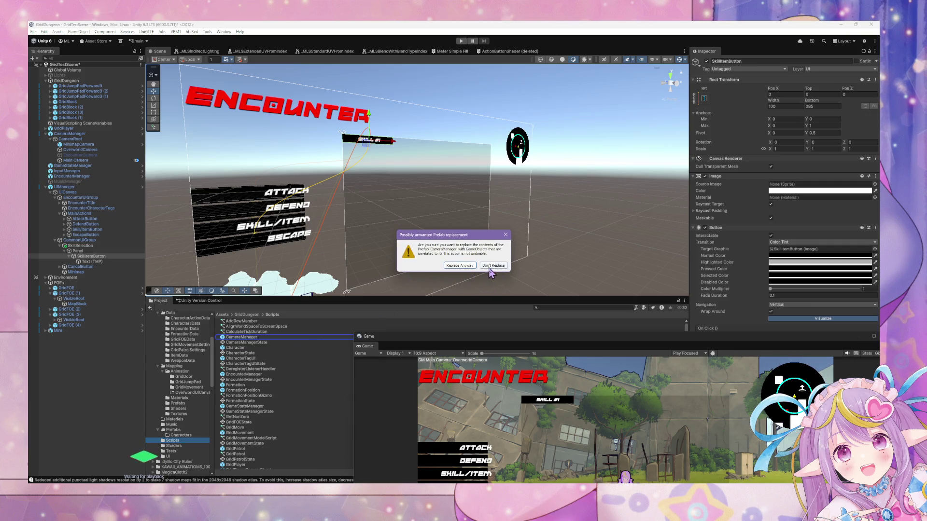
{"action": "left_click", "coordinate": [490, 267]}
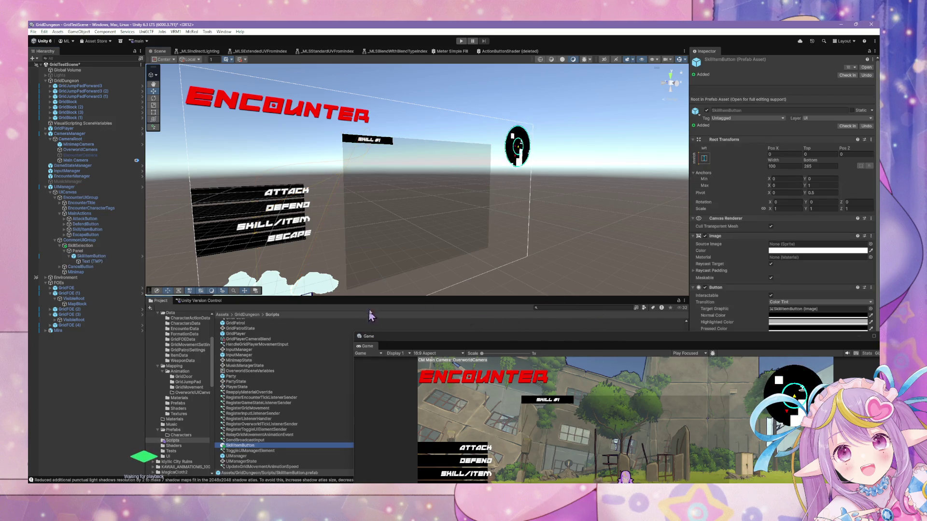
Step: Drag the SkillItemButton prefab back under Panel, creating SkillItemButton (1)
{"action": "left_click", "coordinate": [68, 187]}
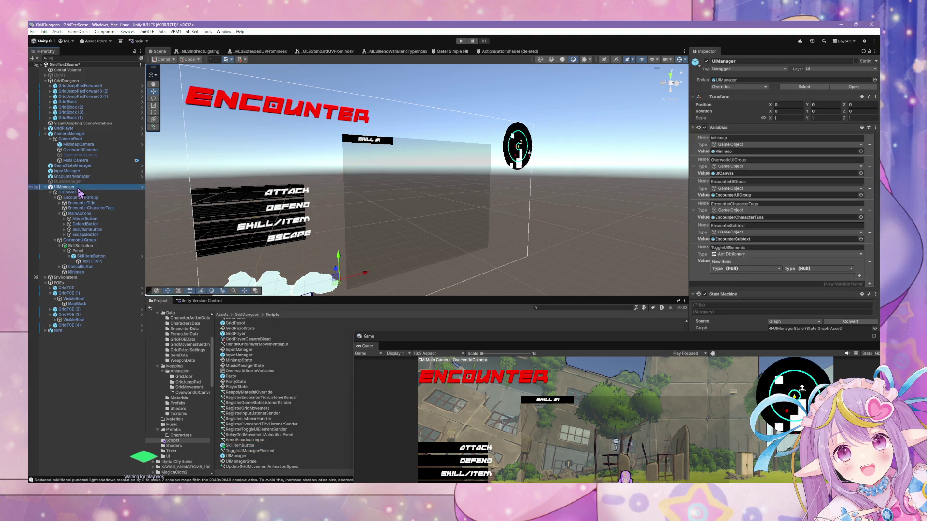
{"action": "left_click", "coordinate": [96, 257]}
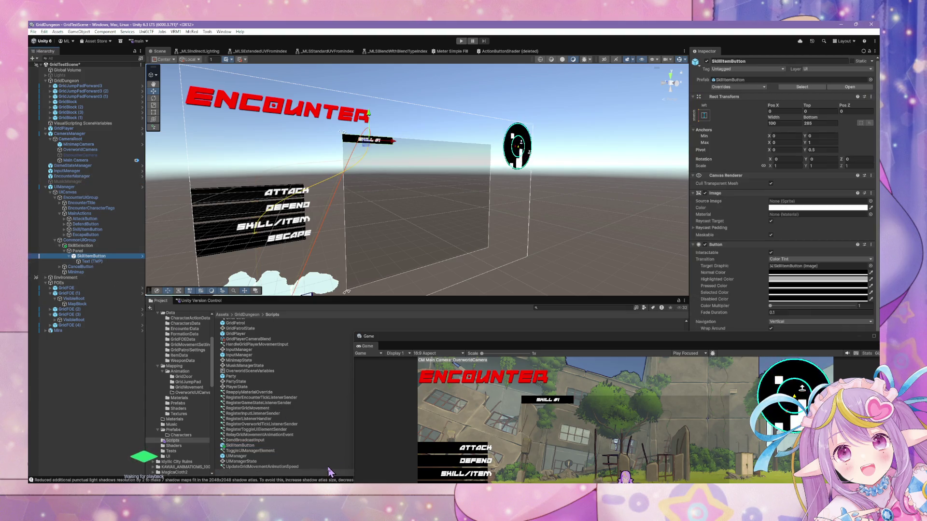
{"action": "mouse_move", "coordinate": [247, 451]}
{"action": "left_mouse_down"}
{"action": "mouse_move", "coordinate": [82, 258]}
{"action": "mouse_move", "coordinate": [76, 271]}
{"action": "left_mouse_up"}
{"action": "scroll", "coordinate": [447, 187], "scroll_direction": "down", "scroll_amount": 5}
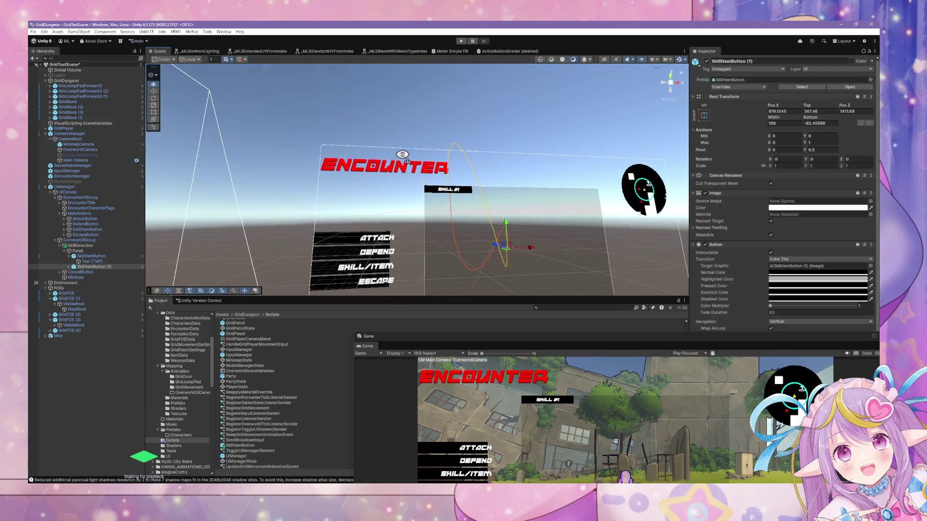
{"action": "scroll", "coordinate": [428, 165], "scroll_direction": "up", "scroll_amount": 4}
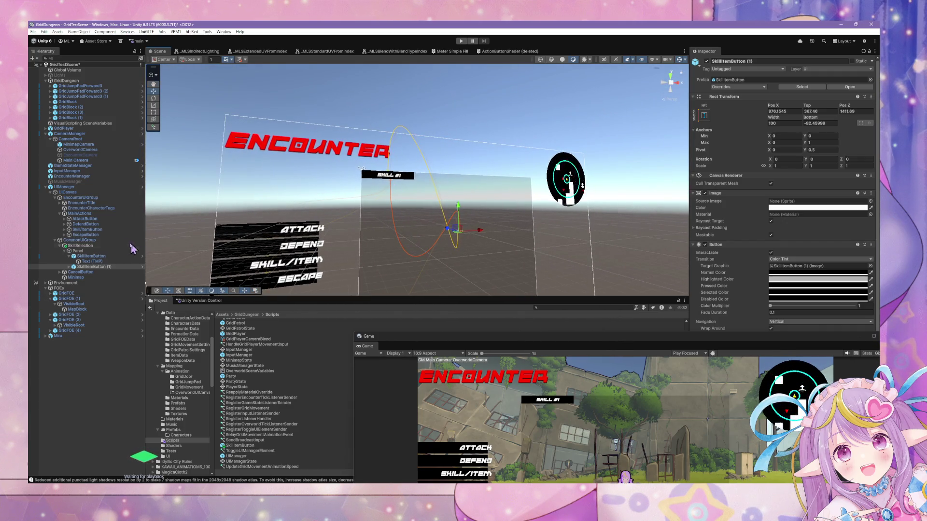
Step: Delete and re-duplicate the button copy, setting its Pos X to 100
{"action": "left_click", "coordinate": [102, 256]}
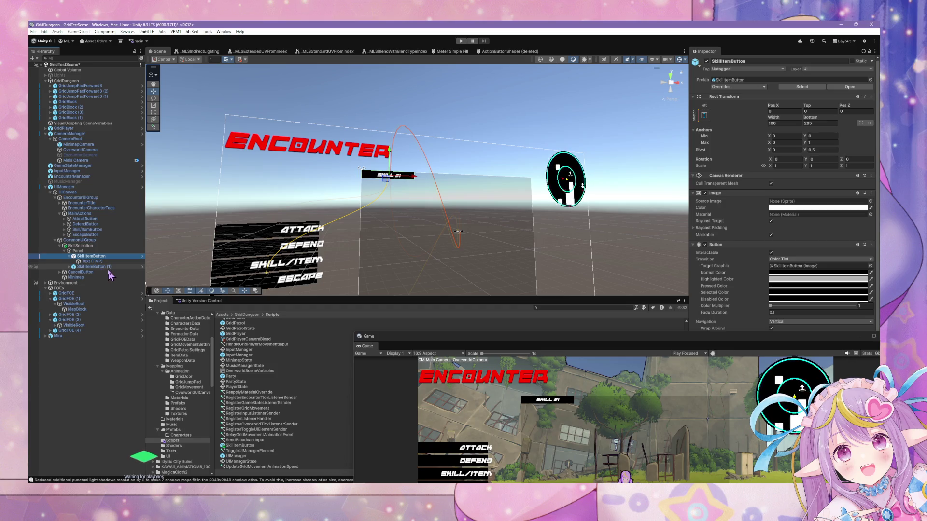
{"action": "left_click", "coordinate": [108, 267]}
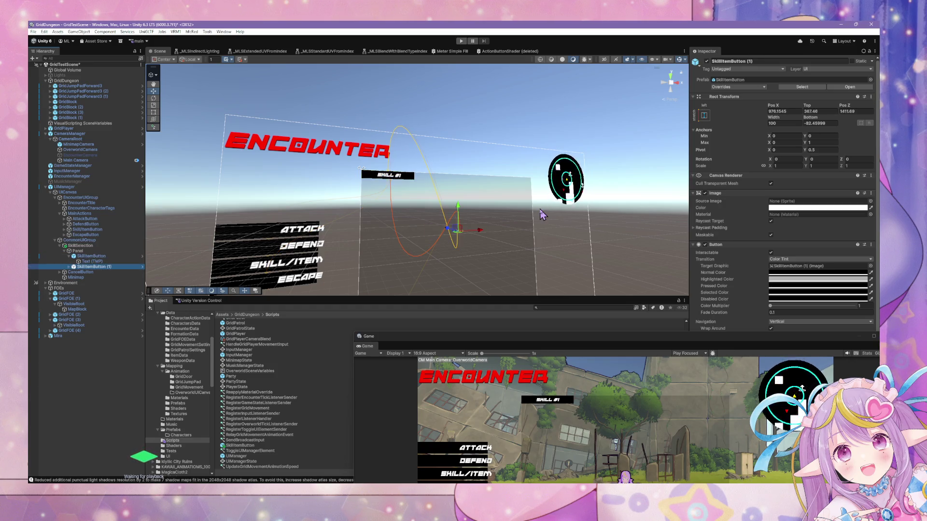
{"action": "left_click", "coordinate": [103, 257]}
{"action": "left_click", "coordinate": [108, 267]}
{"action": "key", "text": "Delete"}
{"action": "left_click", "coordinate": [106, 257]}
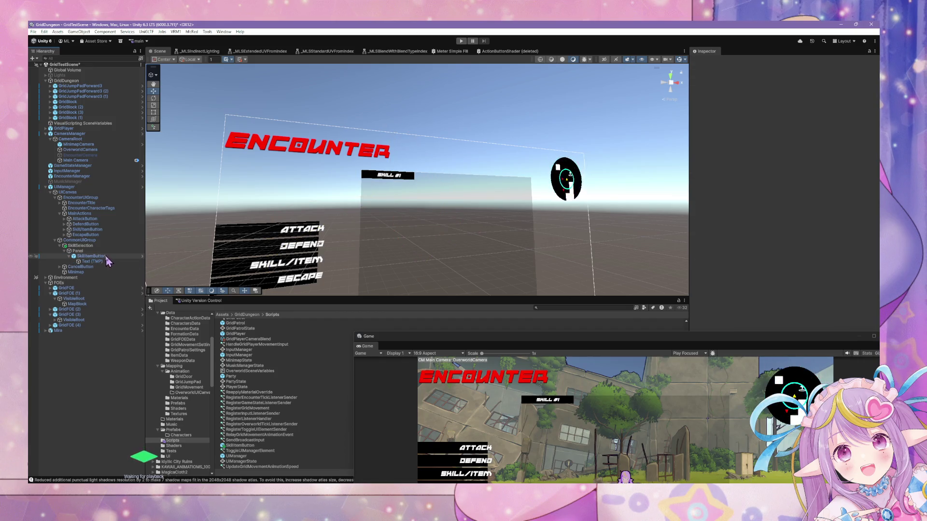
{"action": "key", "text": "ctrl+d"}
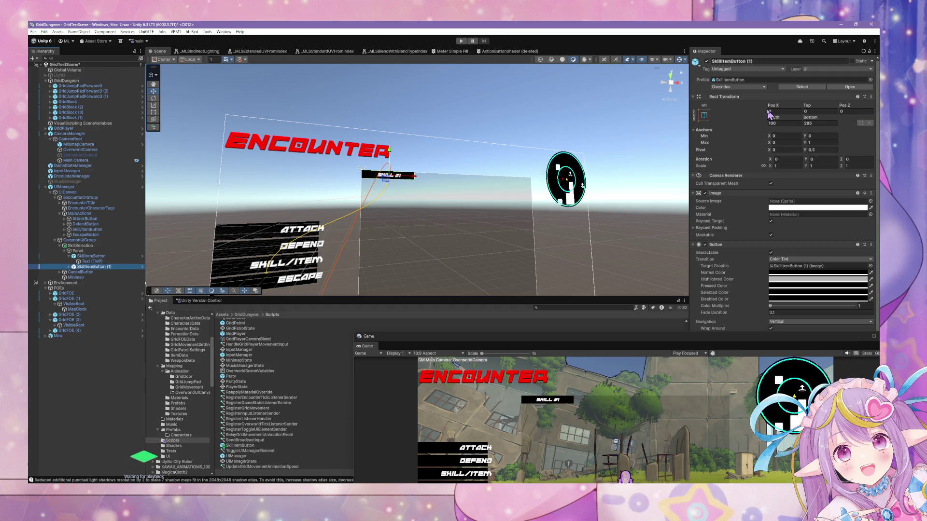
{"action": "mouse_move", "coordinate": [772, 118]}
{"action": "left_mouse_down"}
{"action": "mouse_move", "coordinate": [907, 119]}
{"action": "mouse_move", "coordinate": [43, 121]}
{"action": "mouse_move", "coordinate": [94, 147]}
{"action": "mouse_move", "coordinate": [29, 150]}
{"action": "mouse_move", "coordinate": [821, 155]}
{"action": "mouse_move", "coordinate": [418, 163]}
{"action": "left_mouse_up"}
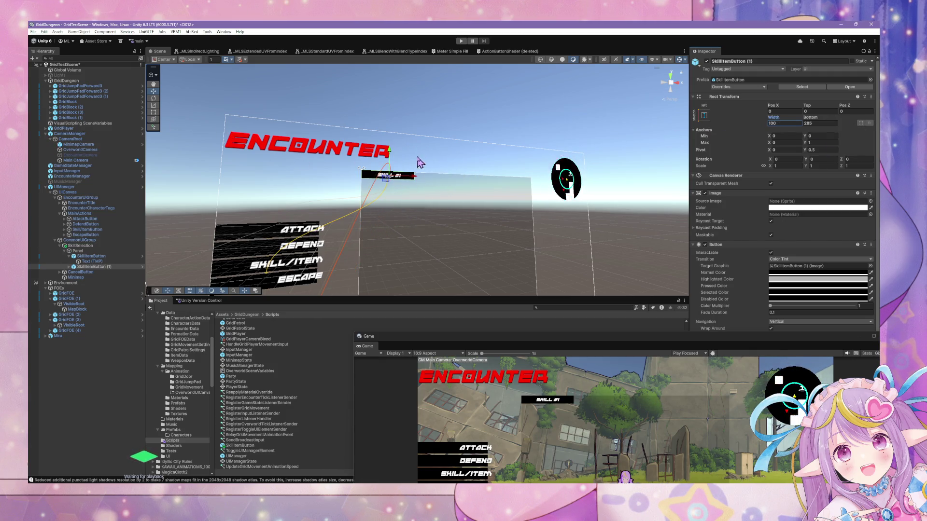
{"action": "left_click", "coordinate": [775, 112]}
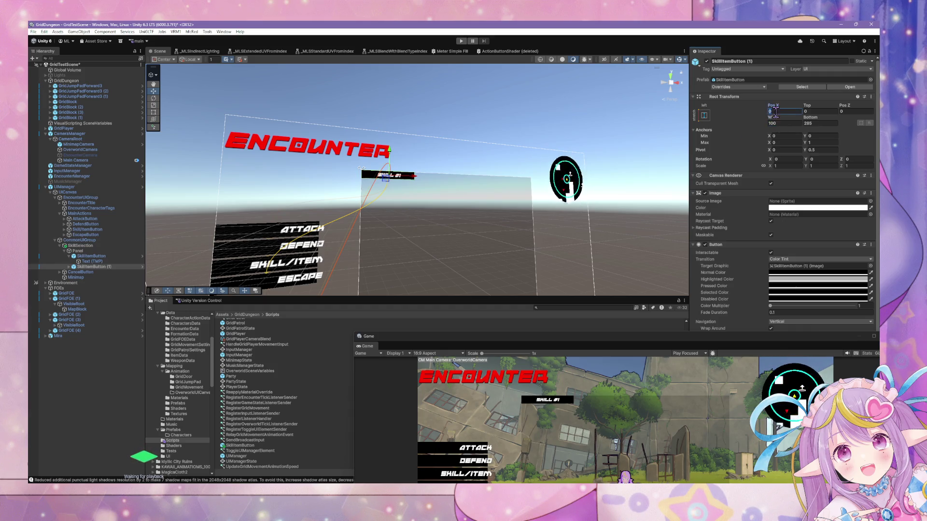
{"action": "type", "text": "100"}
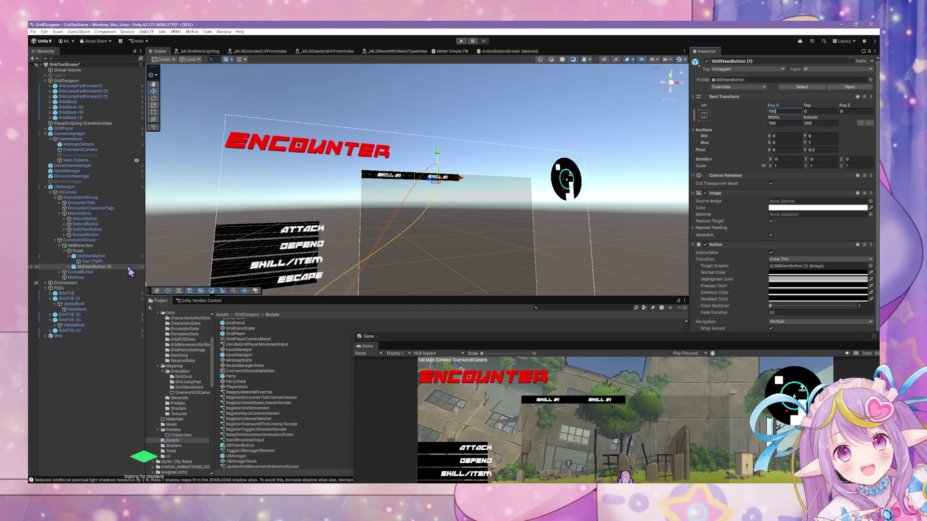
{"action": "scroll", "coordinate": [451, 239], "scroll_direction": "up", "scroll_amount": 3}
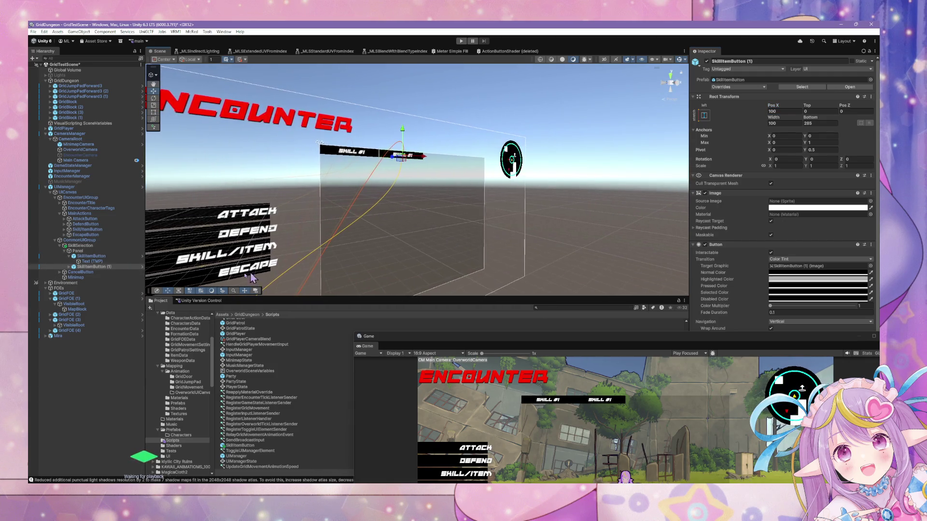
Step: Duplicate SkillItemButton (1) and set the new copy's Pos X to 200
{"action": "left_click", "coordinate": [69, 256]}
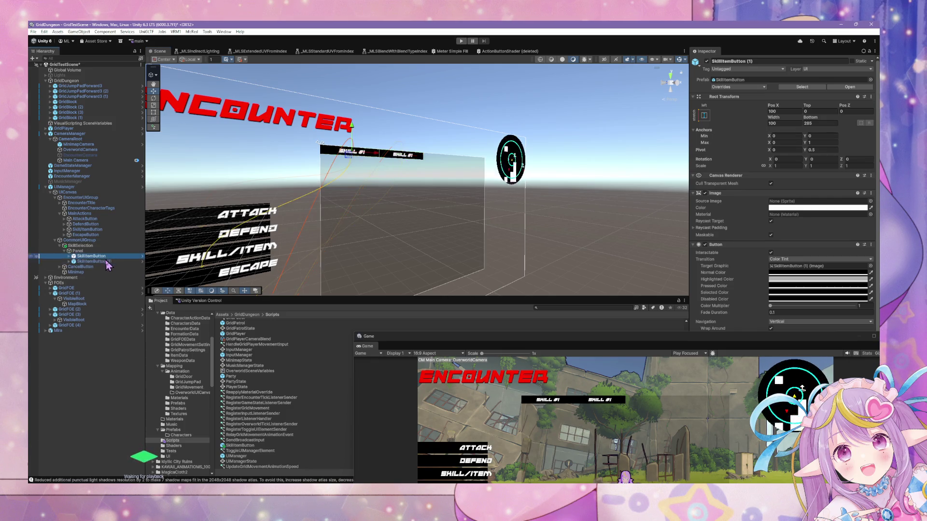
{"action": "key", "text": "ctrl+d"}
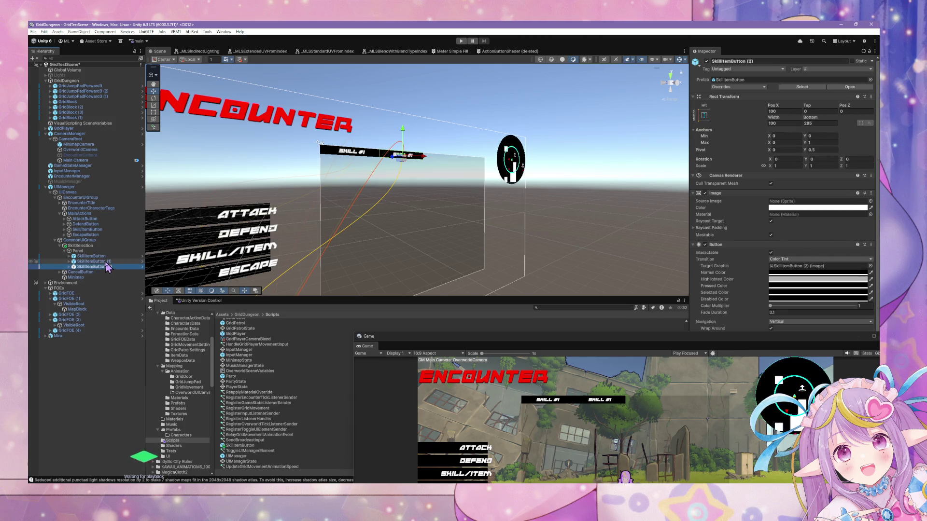
{"action": "left_click", "coordinate": [781, 112]}
{"action": "type", "text": "200"}
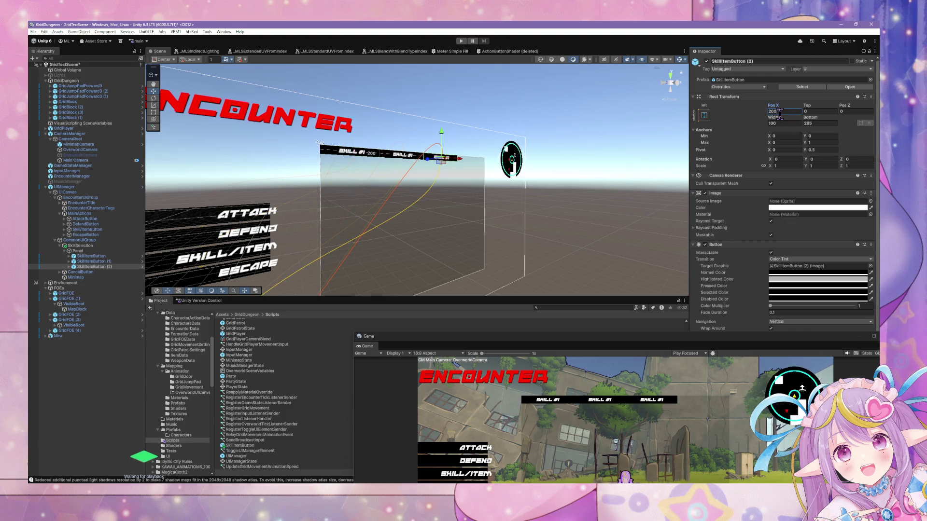
{"action": "scroll", "coordinate": [575, 200], "scroll_direction": "down", "scroll_amount": 5}
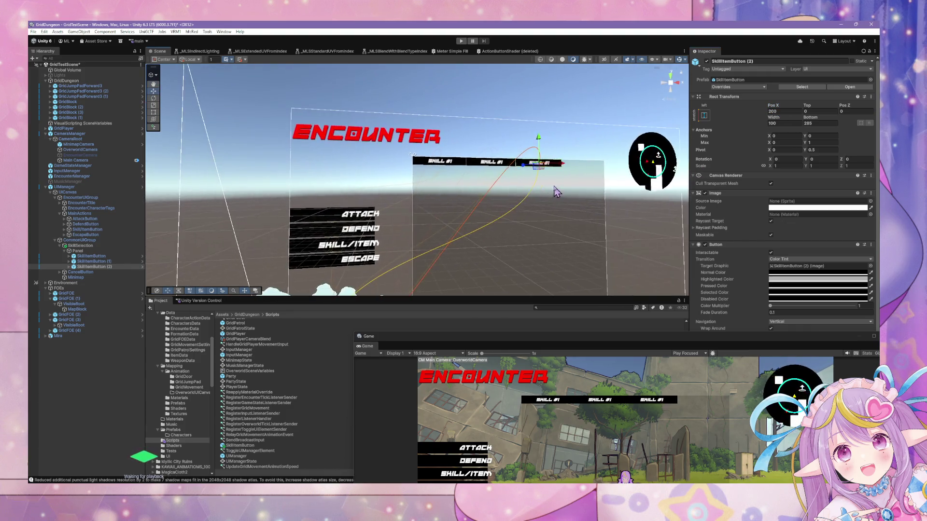
{"action": "scroll", "coordinate": [570, 196], "scroll_direction": "down", "scroll_amount": 2}
{"action": "left_click_drag", "start_coordinate": [579, 340], "coordinate": [529, 140]}
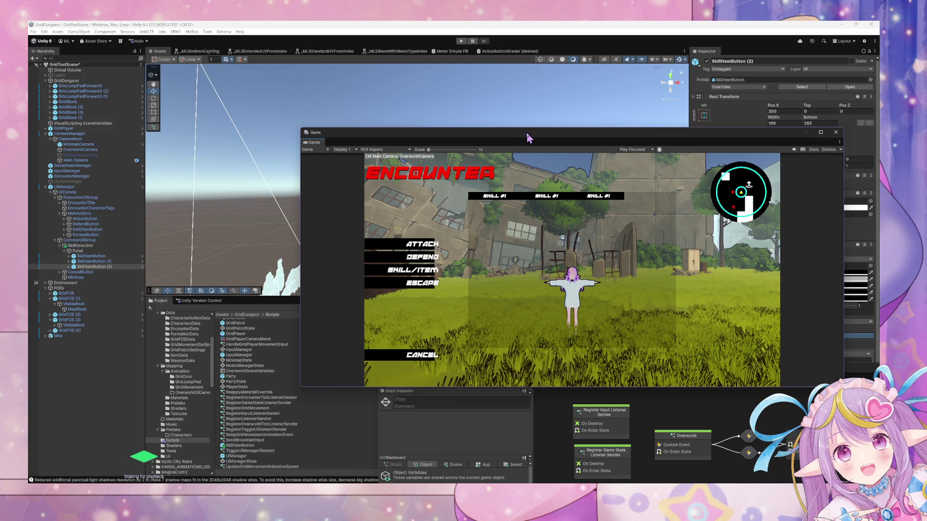
Step: Duplicate SkillItemButton (2) and set the new copy's Pos X to 300
{"action": "mouse_move", "coordinate": [529, 139]}
{"action": "left_mouse_down"}
{"action": "mouse_move", "coordinate": [548, 155]}
{"action": "mouse_move", "coordinate": [559, 274]}
{"action": "left_mouse_up"}
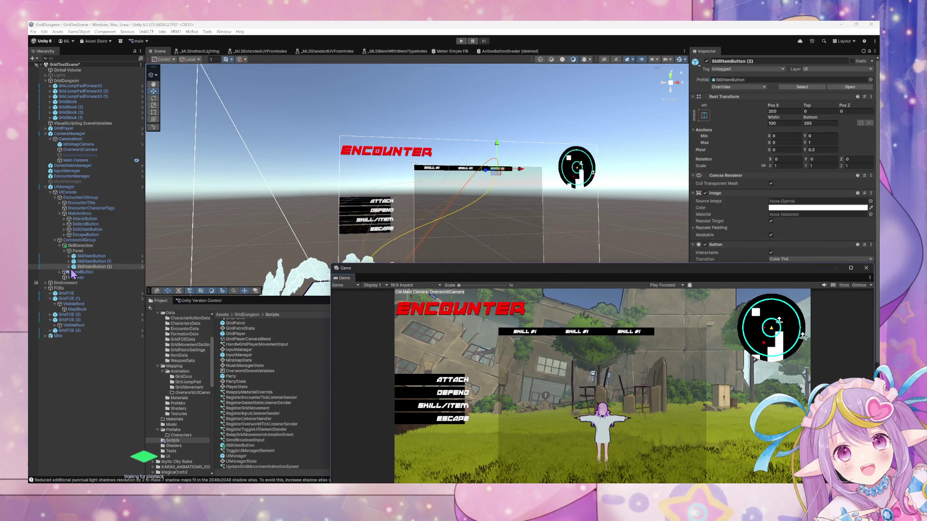
{"action": "left_click", "coordinate": [104, 267]}
{"action": "key", "text": "ctrl+d"}
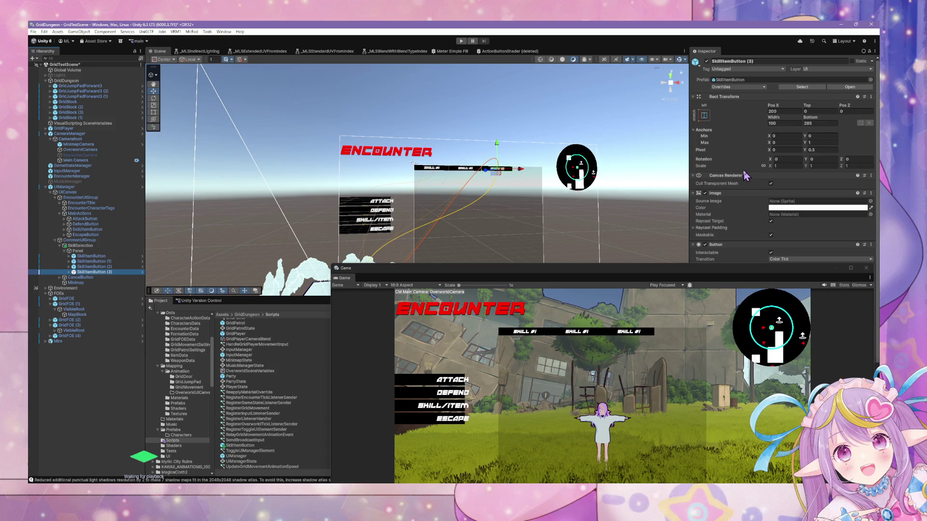
{"action": "double_click", "coordinate": [786, 111]}
{"action": "type", "text": "400"}
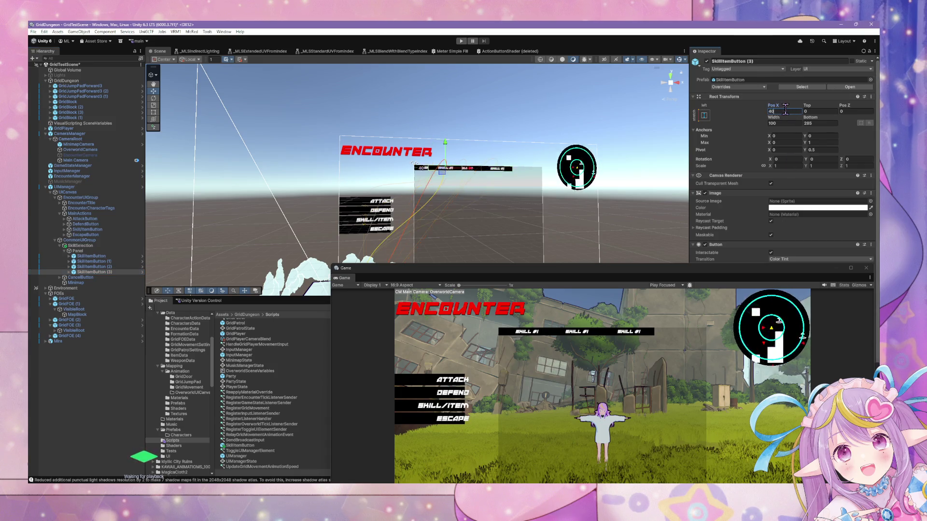
{"action": "key", "text": "BackSpace"}
{"action": "key", "text": "BackSpace"}
{"action": "key", "text": "BackSpace"}
{"action": "type", "text": "300"}
Step: Deselect everything and orbit and zoom the Scene view to check the four buttons
{"action": "left_click", "coordinate": [618, 140]}
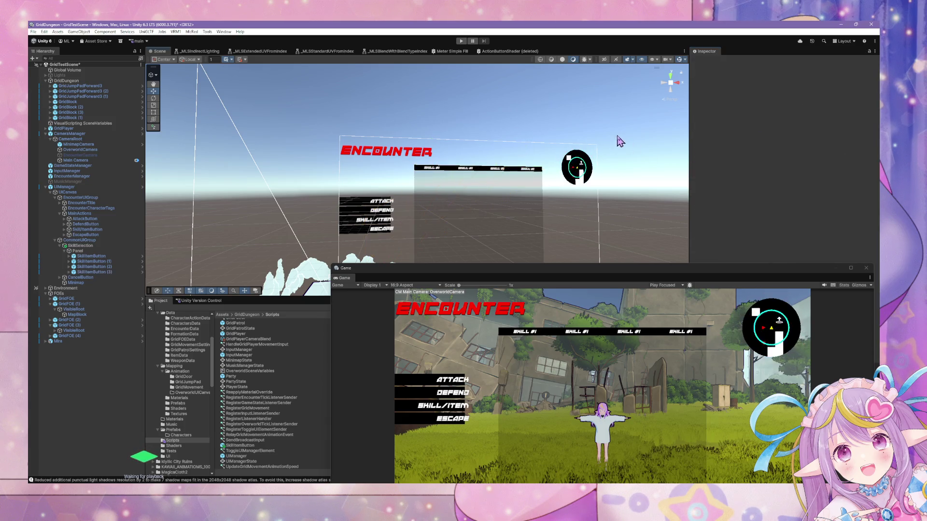
{"action": "left_click_drag", "start_coordinate": [638, 122], "coordinate": [643, 116]}
{"action": "scroll", "coordinate": [643, 116], "scroll_direction": "up", "scroll_amount": 5}
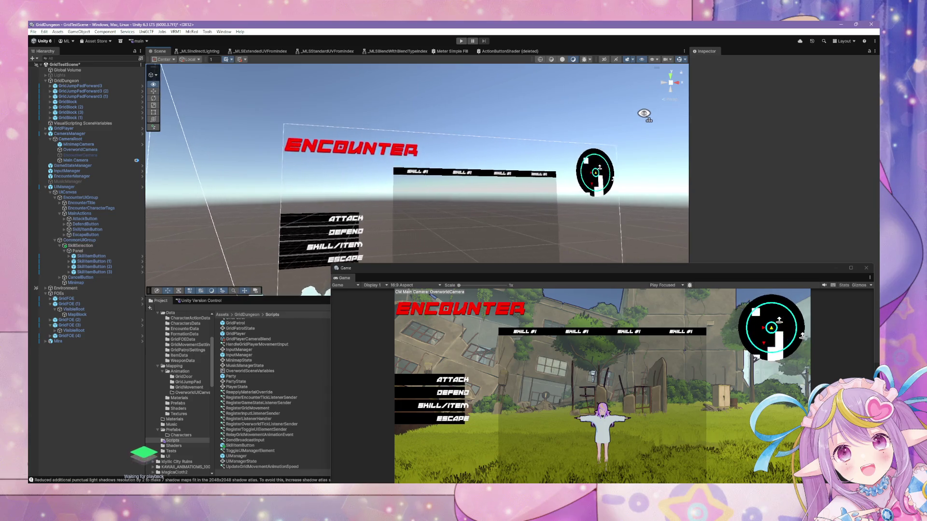
{"action": "scroll", "coordinate": [643, 115], "scroll_direction": "up", "scroll_amount": 8}
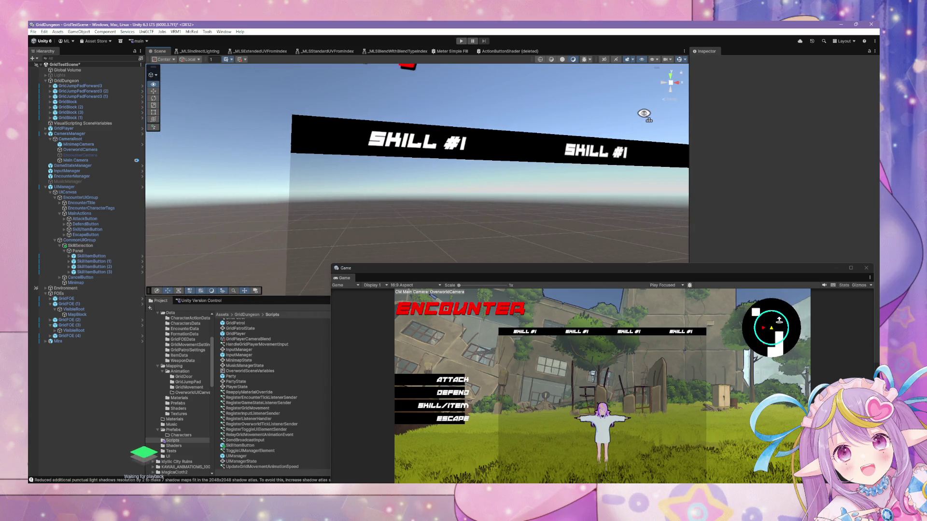
{"action": "scroll", "coordinate": [643, 114], "scroll_direction": "down", "scroll_amount": 6}
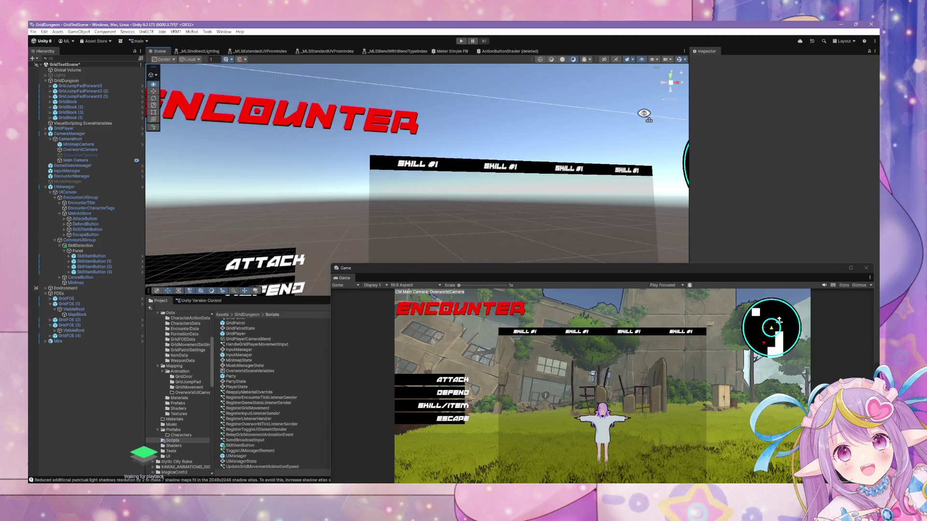
{"action": "scroll", "coordinate": [644, 114], "scroll_direction": "down", "scroll_amount": 8}
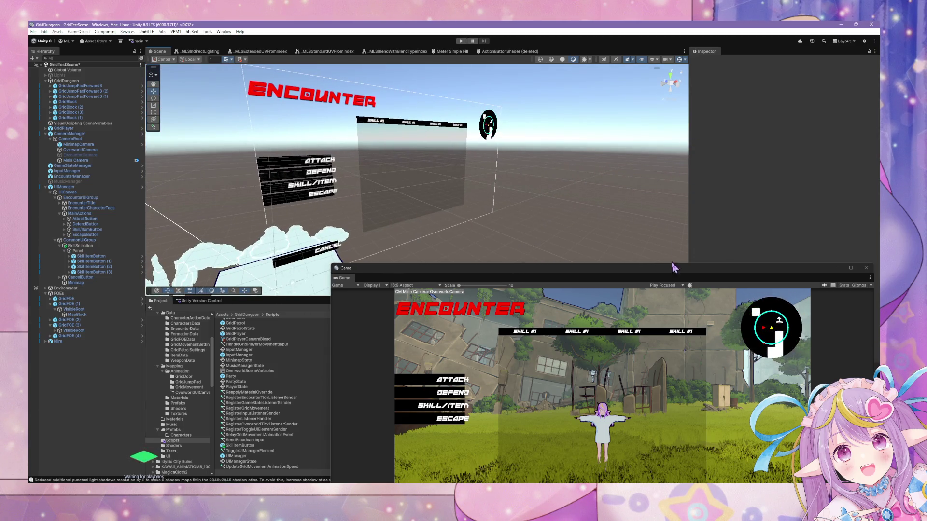
{"action": "mouse_move", "coordinate": [674, 268]}
{"action": "left_mouse_down"}
{"action": "mouse_move", "coordinate": [613, 189]}
{"action": "mouse_move", "coordinate": [599, 128]}
{"action": "left_mouse_up"}
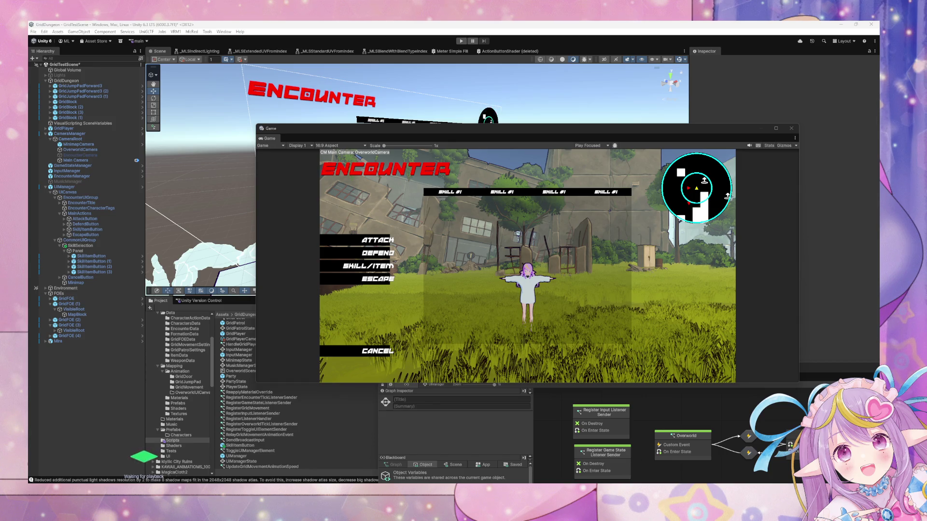
Step: Delete SkillItemButton (1), (2) and (3), leaving only the original button
{"action": "left_click", "coordinate": [92, 261]}
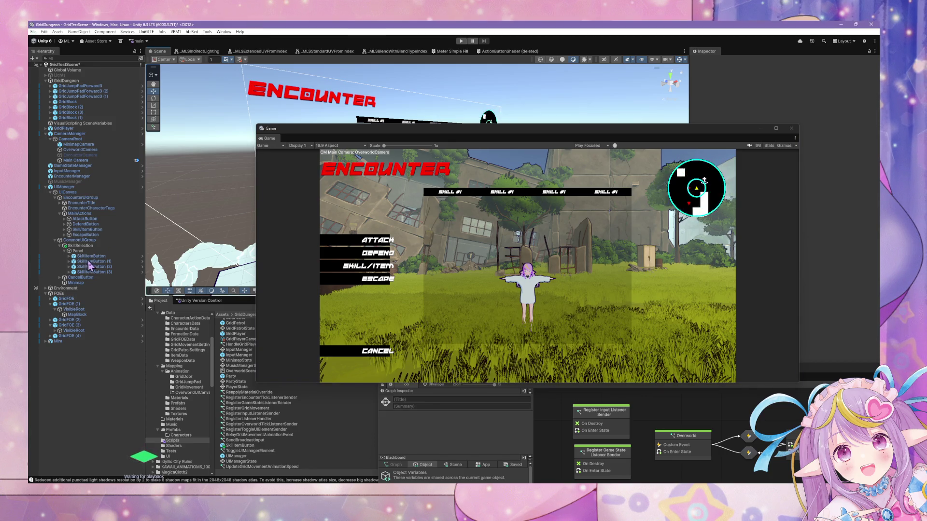
{"action": "left_click", "coordinate": [94, 272], "text": "shift"}
{"action": "key", "text": "Delete"}
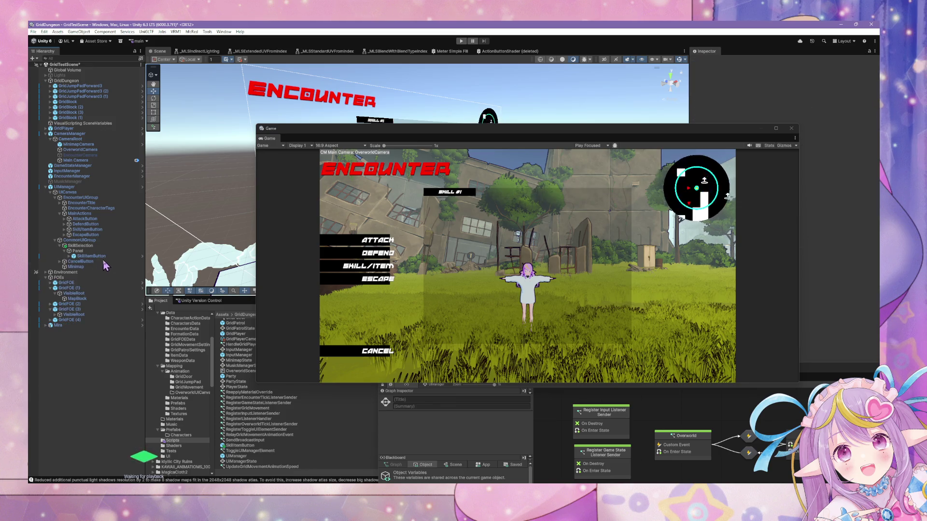
Step: Give SkillItemButton the stretch anchor preset, trying Bottom 0 then reverting to 285
{"action": "left_click", "coordinate": [89, 256]}
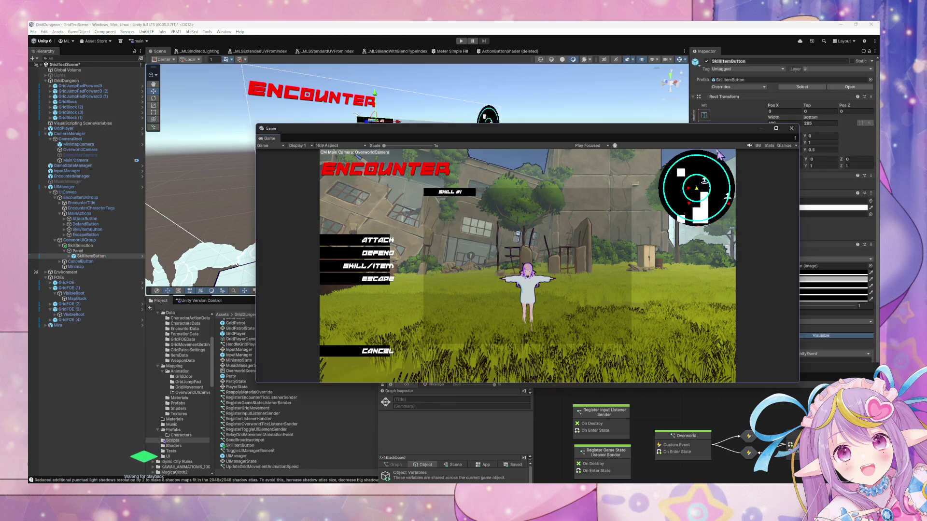
{"action": "left_click_drag", "start_coordinate": [707, 135], "coordinate": [722, 203]}
{"action": "left_click", "coordinate": [704, 115]}
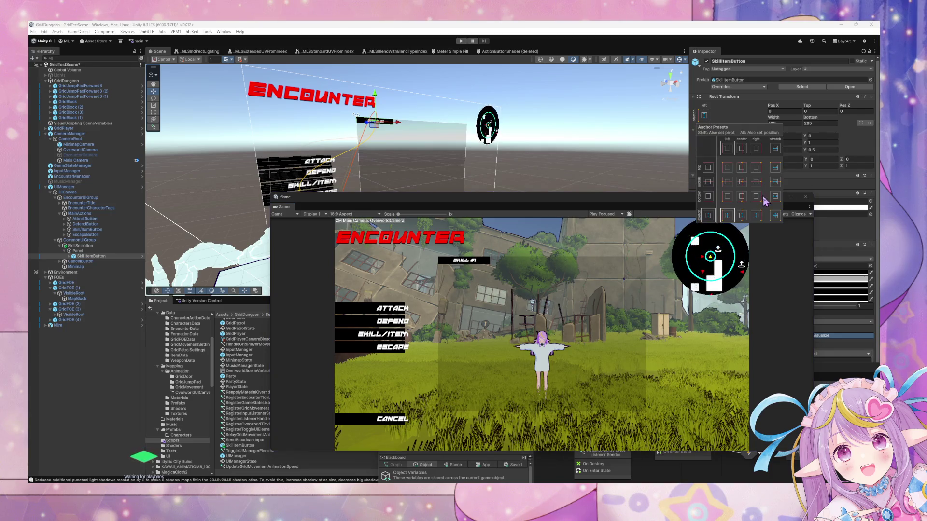
{"action": "left_click", "coordinate": [775, 150]}
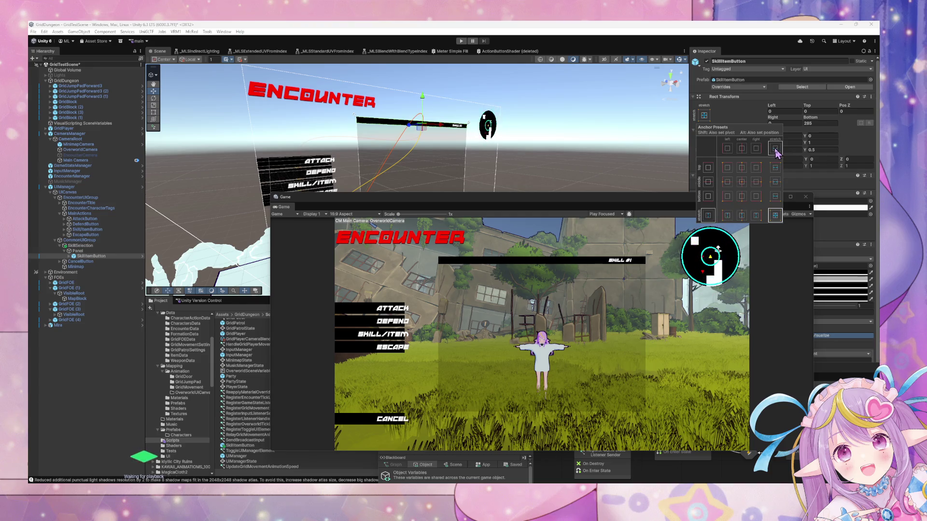
{"action": "left_click", "coordinate": [823, 124]}
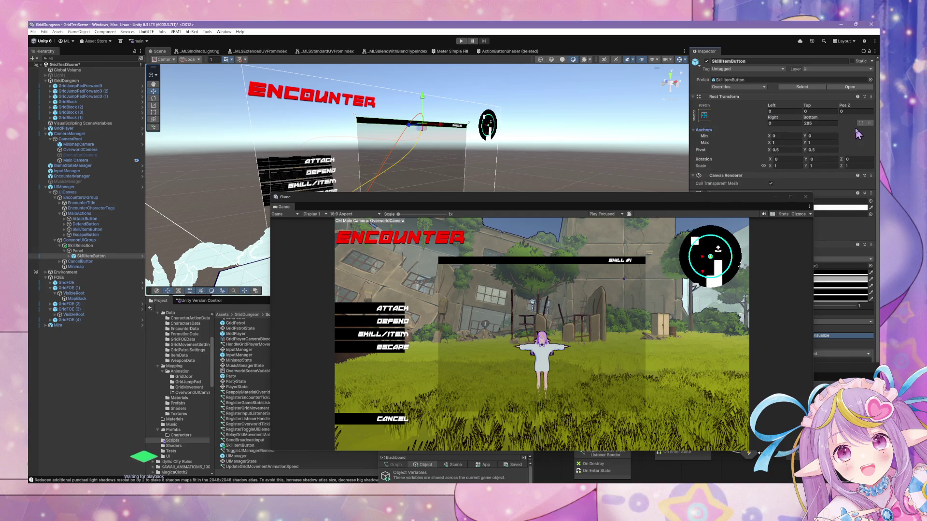
{"action": "left_click", "coordinate": [823, 125]}
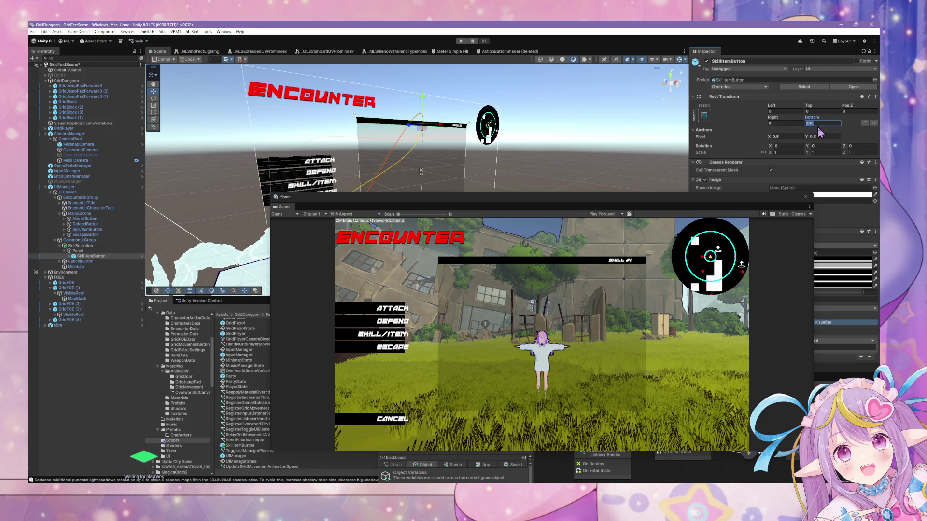
{"action": "type", "text": "0"}
{"action": "key", "text": "ctrl+z"}
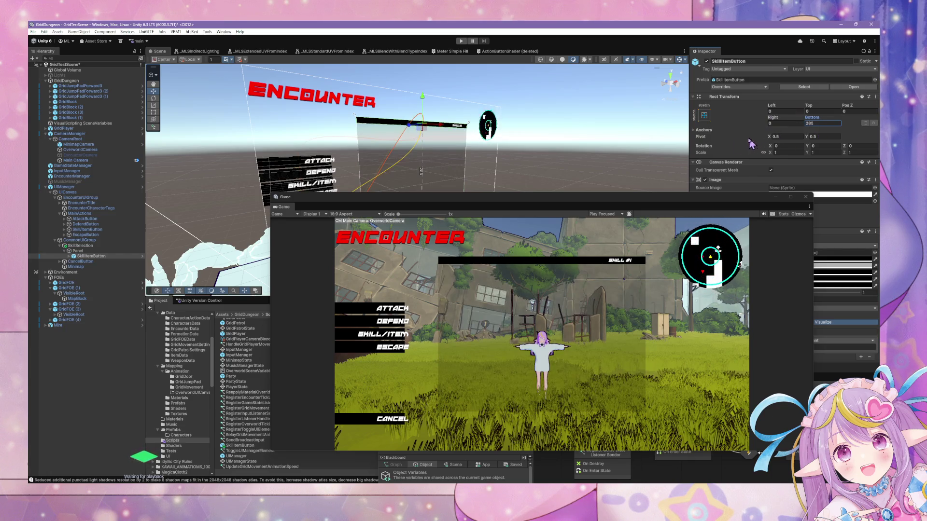
{"action": "left_click", "coordinate": [70, 257]}
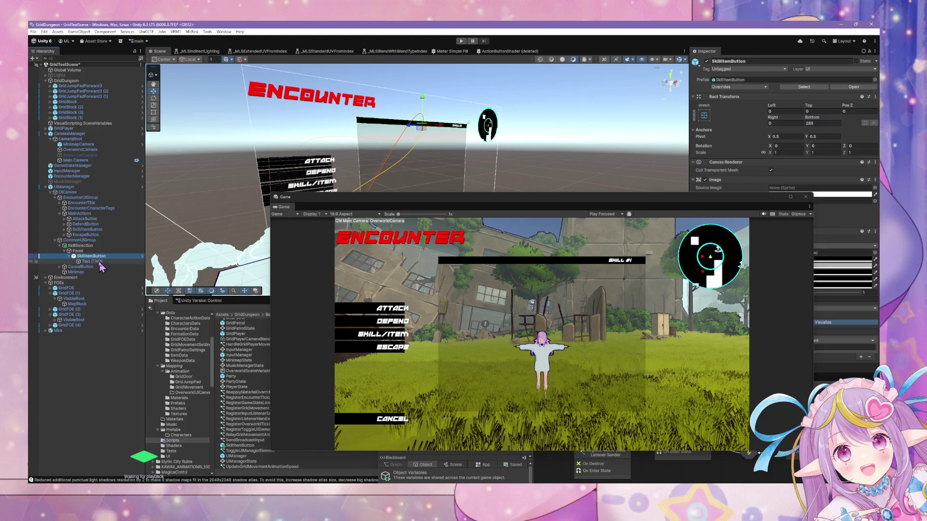
{"action": "mouse_move", "coordinate": [710, 205]}
{"action": "left_mouse_down"}
{"action": "mouse_move", "coordinate": [691, 291]}
{"action": "mouse_move", "coordinate": [651, 293]}
{"action": "left_mouse_up"}
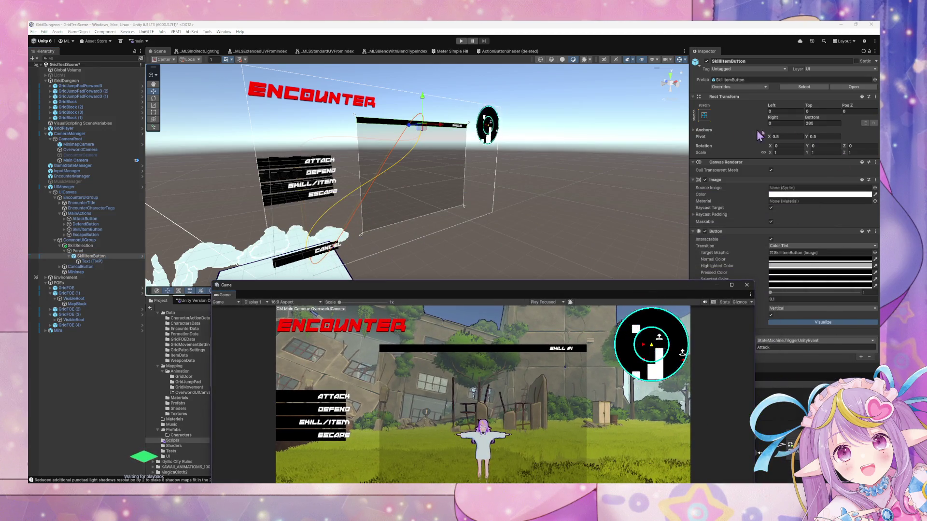
Step: Re-anchor SkillItemButton to the top-left preset with Height 25, giving a 400×25 bar
{"action": "left_click_drag", "start_coordinate": [812, 123], "coordinate": [813, 124]}
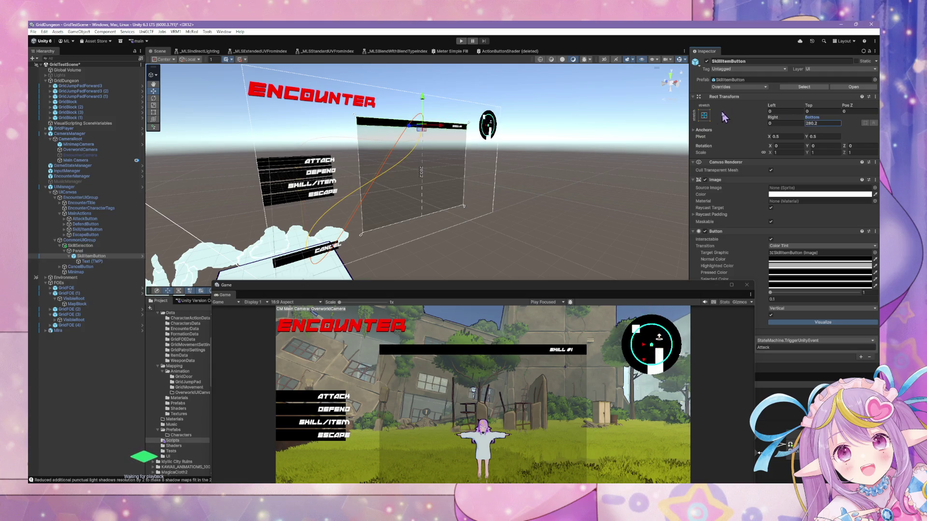
{"action": "left_click", "coordinate": [704, 116]}
{"action": "left_click", "coordinate": [727, 167]}
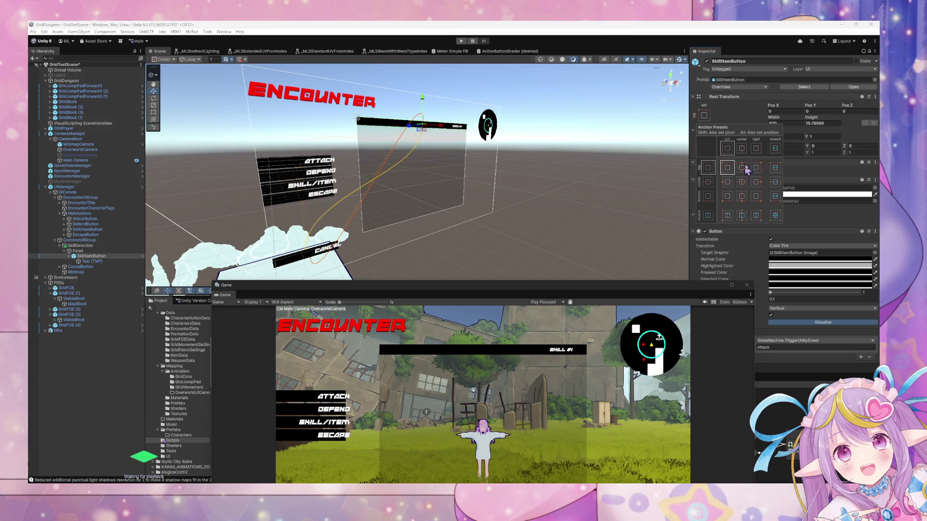
{"action": "left_click", "coordinate": [833, 125]}
{"action": "type", "text": "25"}
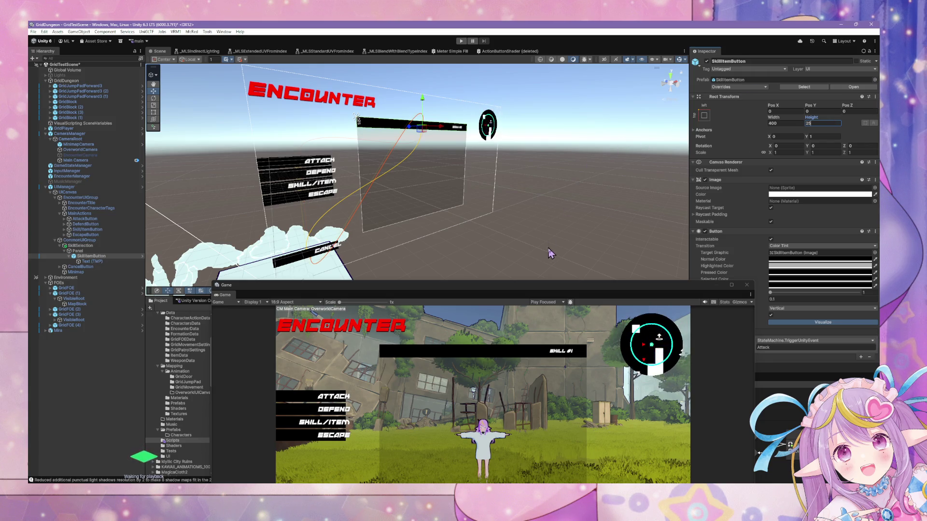
{"action": "mouse_move", "coordinate": [522, 293]}
{"action": "left_mouse_down"}
{"action": "mouse_move", "coordinate": [615, 283]}
{"action": "mouse_move", "coordinate": [698, 155]}
{"action": "left_mouse_up"}
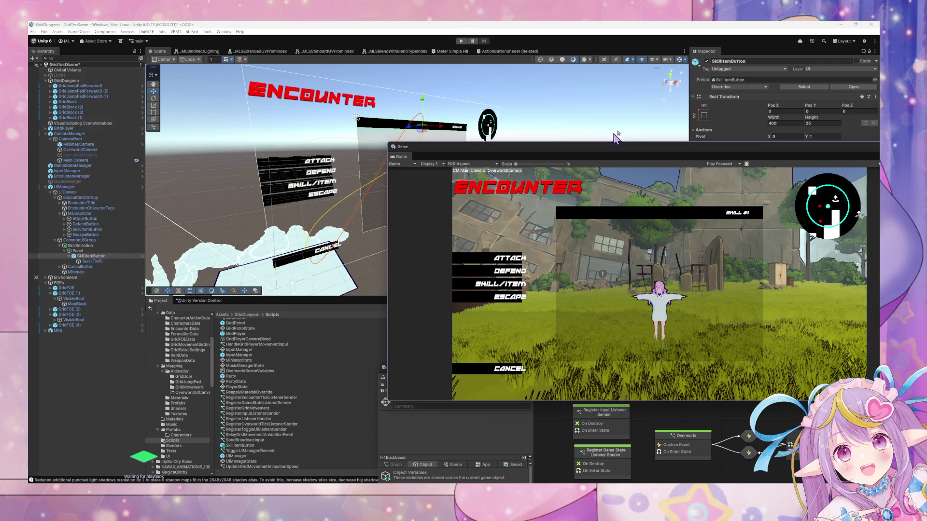
{"action": "mouse_move", "coordinate": [619, 147]}
{"action": "left_mouse_down"}
{"action": "mouse_move", "coordinate": [492, 208]}
{"action": "mouse_move", "coordinate": [474, 231]}
{"action": "left_mouse_up"}
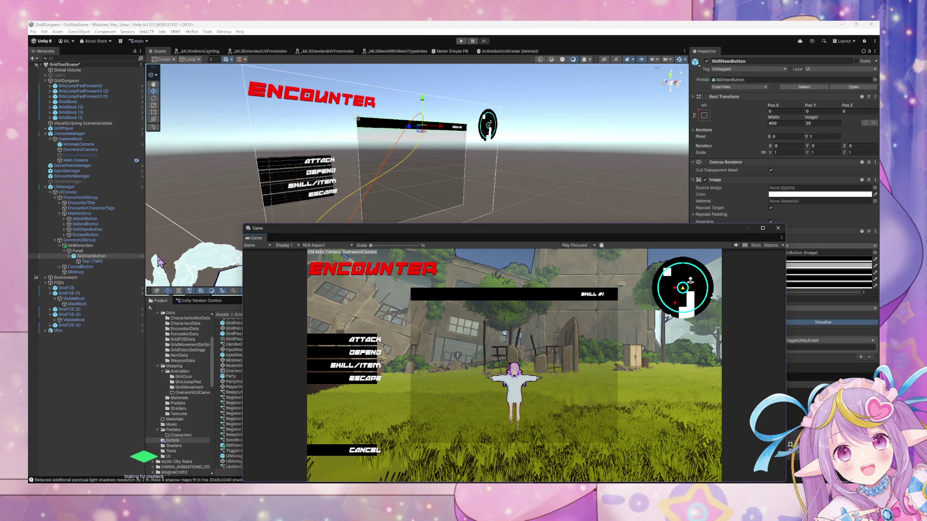
{"action": "left_click", "coordinate": [112, 262]}
{"action": "left_click", "coordinate": [114, 257]}
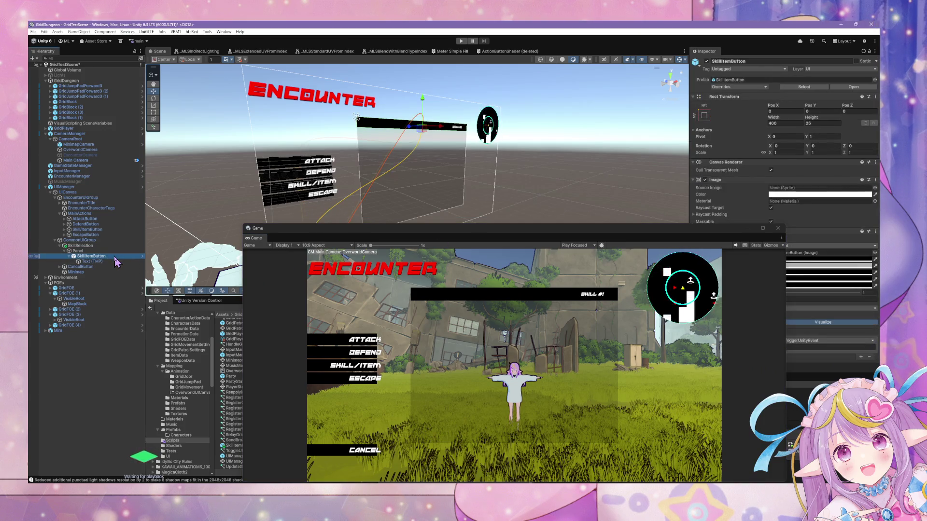